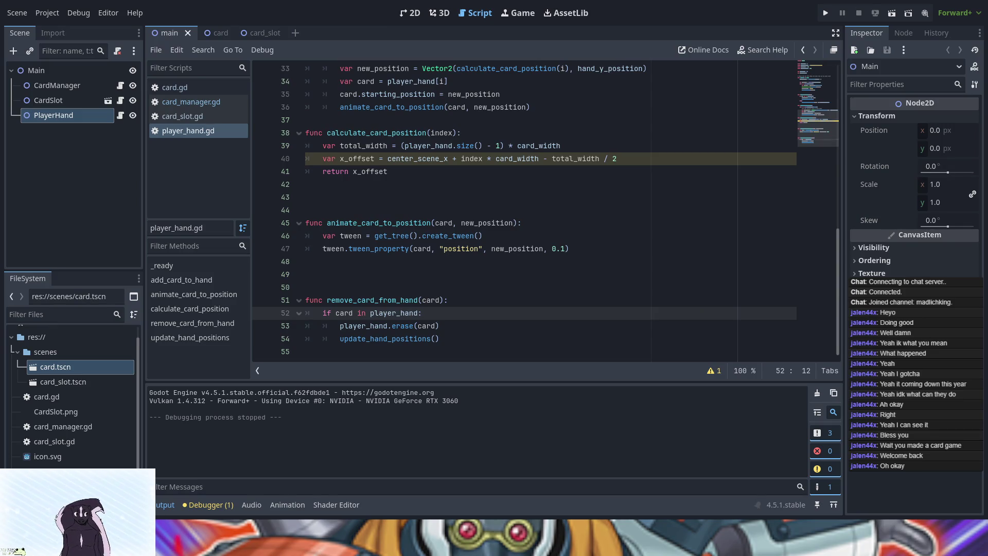
# Add a Node2D child under Main and rename it 'Deck'.
pyautogui.click(62, 68)
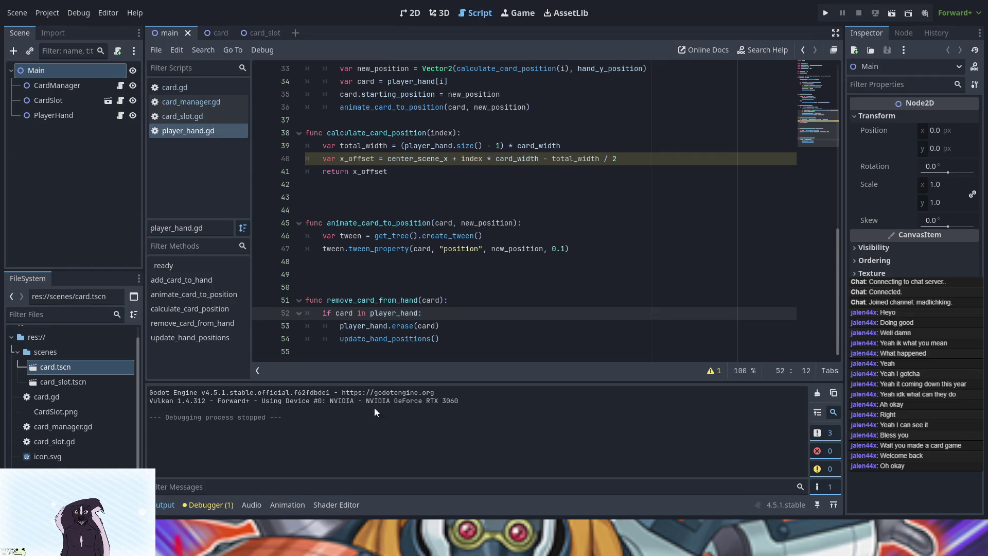
pyautogui.hotkey('ctrl', 'a')
pyautogui.press('Return')
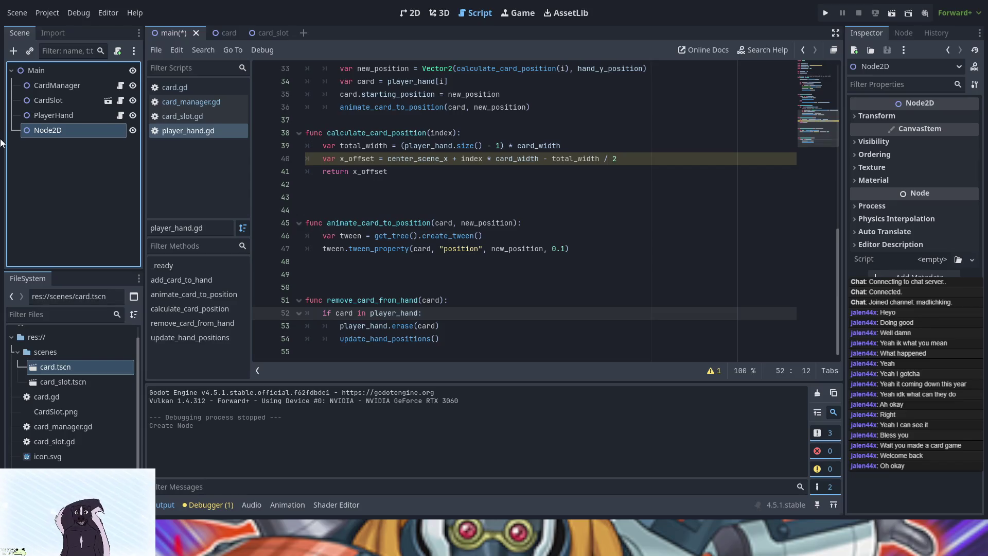
pyautogui.write('Deck')
pyautogui.press('Return')
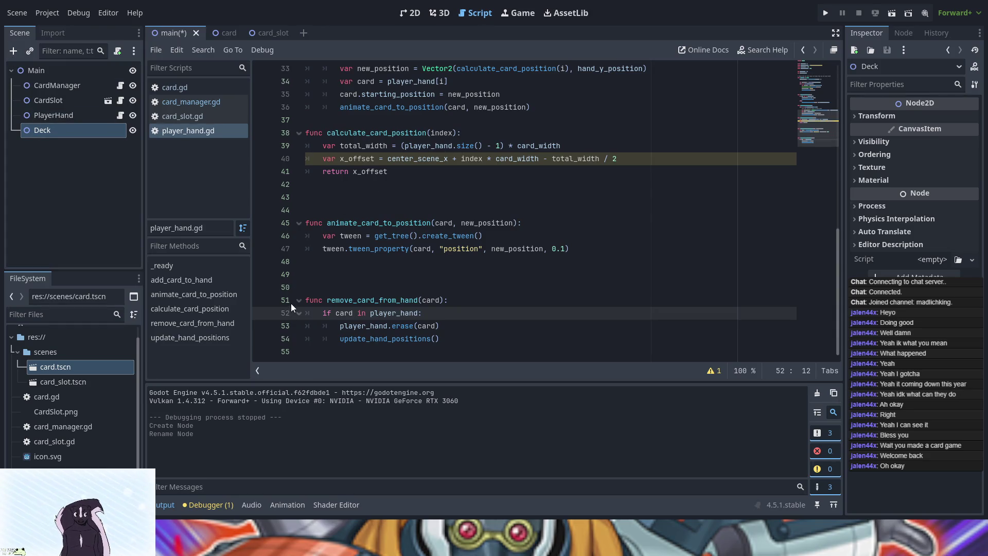
# Add an Area2D under Deck with a CollisionShape2D using a new RectangleShape2D.
pyautogui.hotkey('ctrl', 'y')
pyautogui.hotkey('ctrl', 'y')
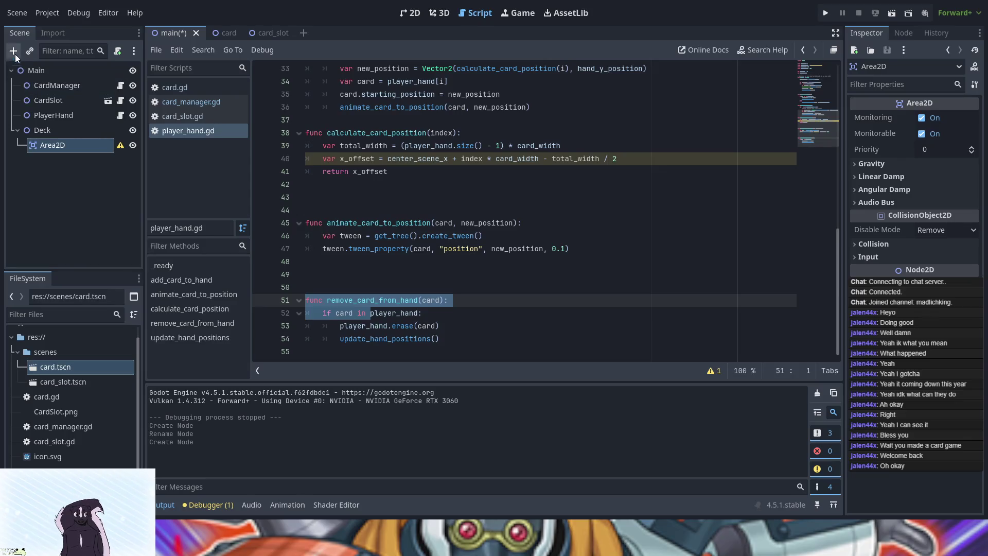
pyautogui.keyDown('shift'); pyautogui.click(305, 311); pyautogui.keyUp('shift')
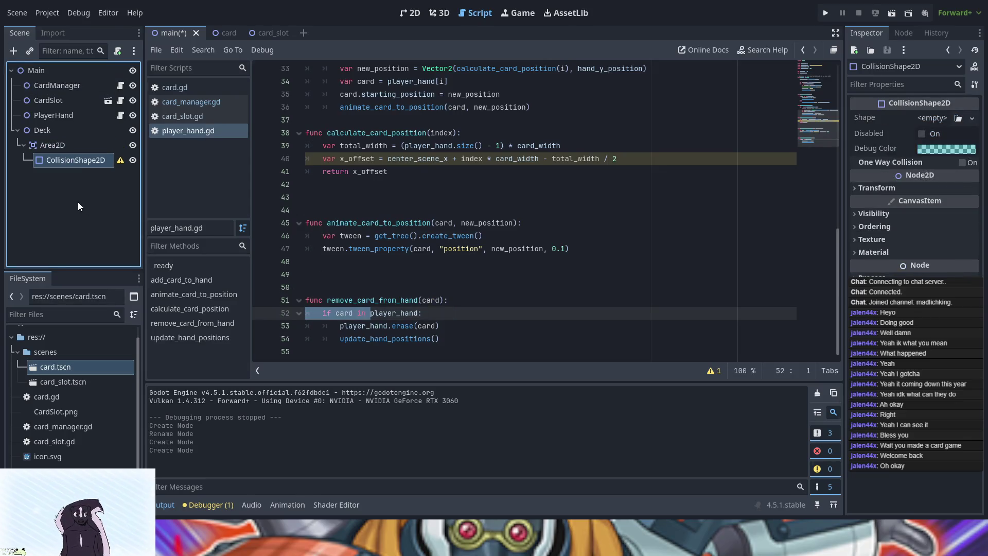
pyautogui.click(959, 118)
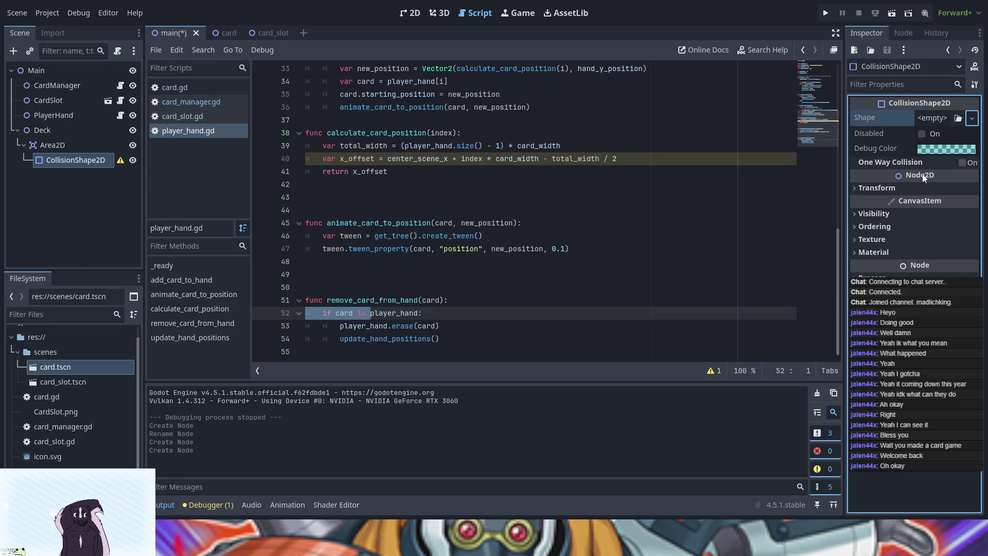
pyautogui.click(906, 206)
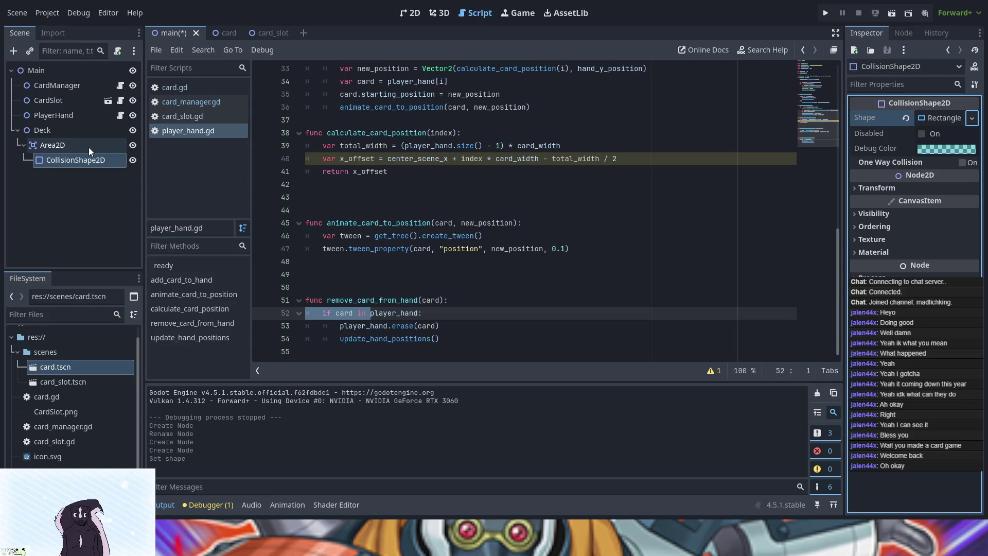
# Add a Sprite2D child to Deck.
pyautogui.click(73, 132)
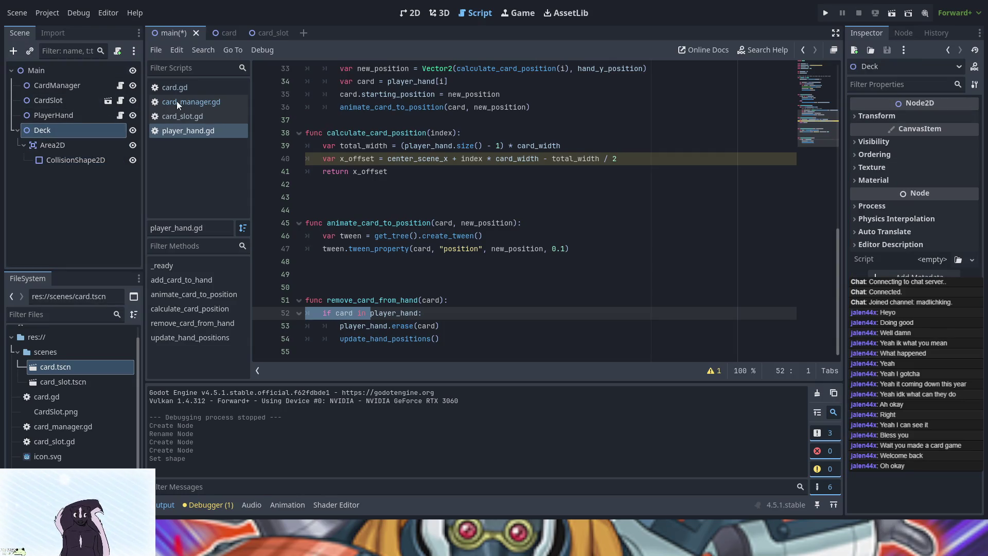
pyautogui.hotkey('ctrl', 'a')
pyautogui.press('Return')
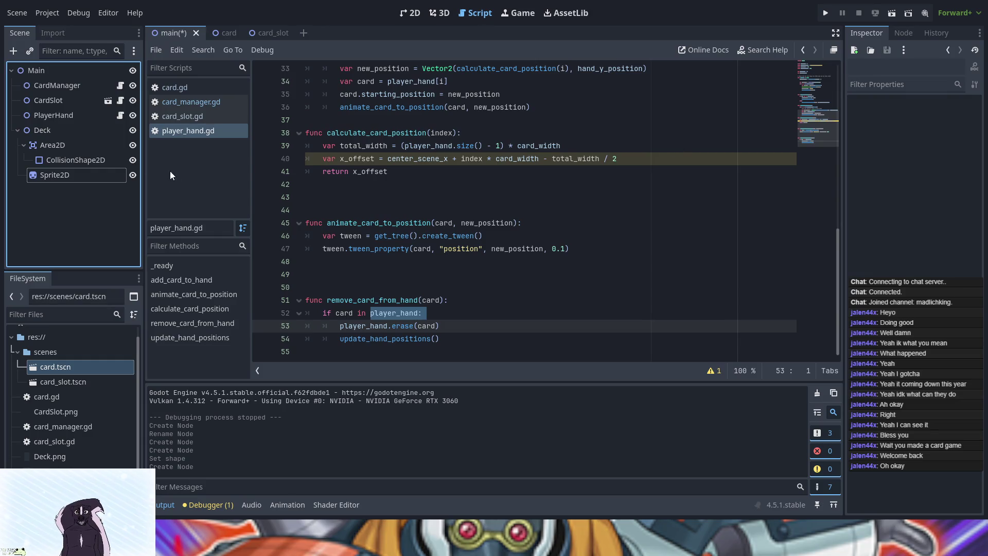
# Try a card texture on the Sprite2D, then move Sprite2D above Area2D under Deck.
pyautogui.moveTo(56, 412)
pyautogui.mouseDown()
pyautogui.moveTo(843, 103)
pyautogui.moveTo(41, 412)
pyautogui.moveTo(42, 456)
pyautogui.moveTo(737, 129)
pyautogui.moveTo(875, 103)
pyautogui.moveTo(932, 120)
pyautogui.mouseUp()
pyautogui.click(41, 456)
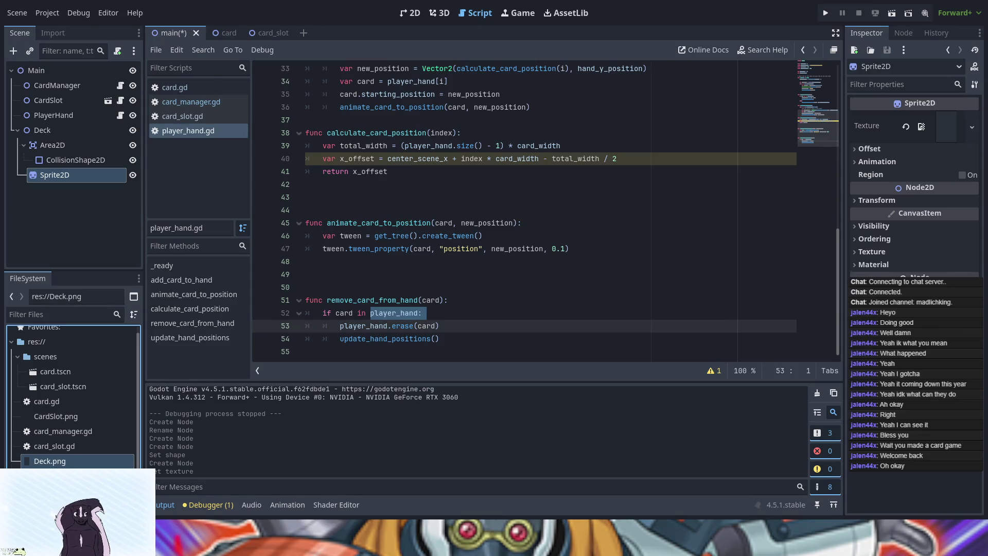
pyautogui.moveTo(107, 175)
pyautogui.mouseDown()
pyautogui.moveTo(59, 150)
pyautogui.moveTo(55, 132)
pyautogui.moveTo(54, 175)
pyautogui.moveTo(55, 137)
pyautogui.mouseUp()
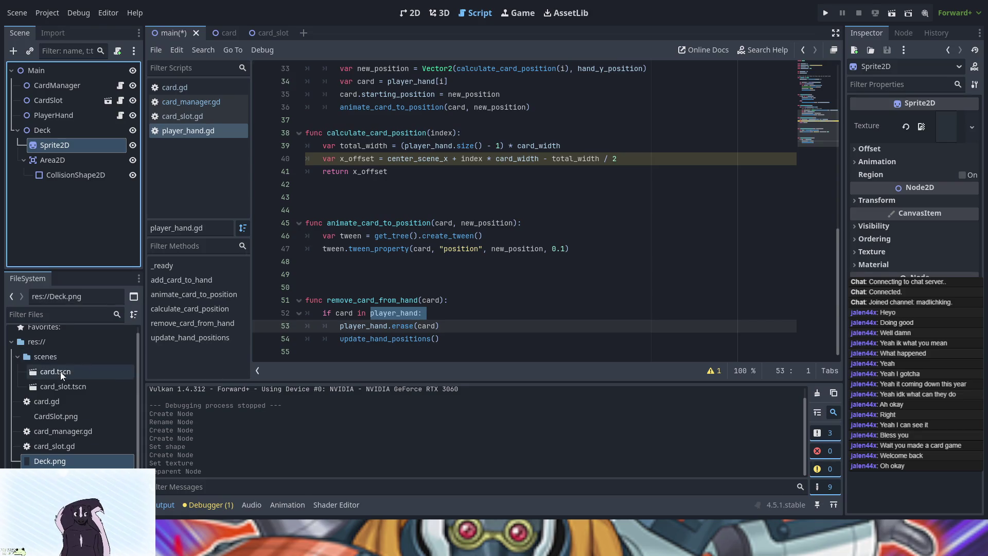
pyautogui.click(55, 344)
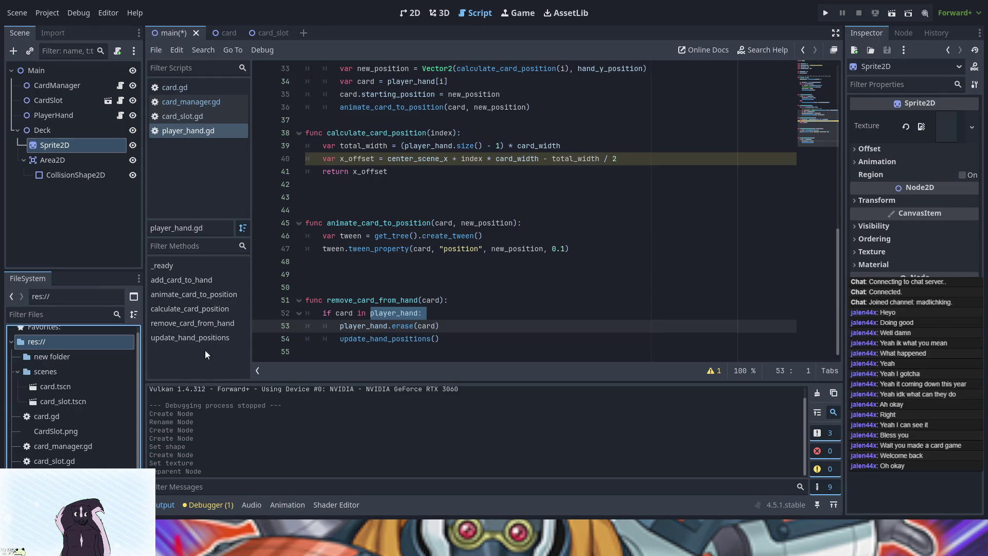
# Create an assets folder and move Deck.png, icon.svg and CardSlot.png into it.
pyautogui.click(60, 360)
pyautogui.write('assets')
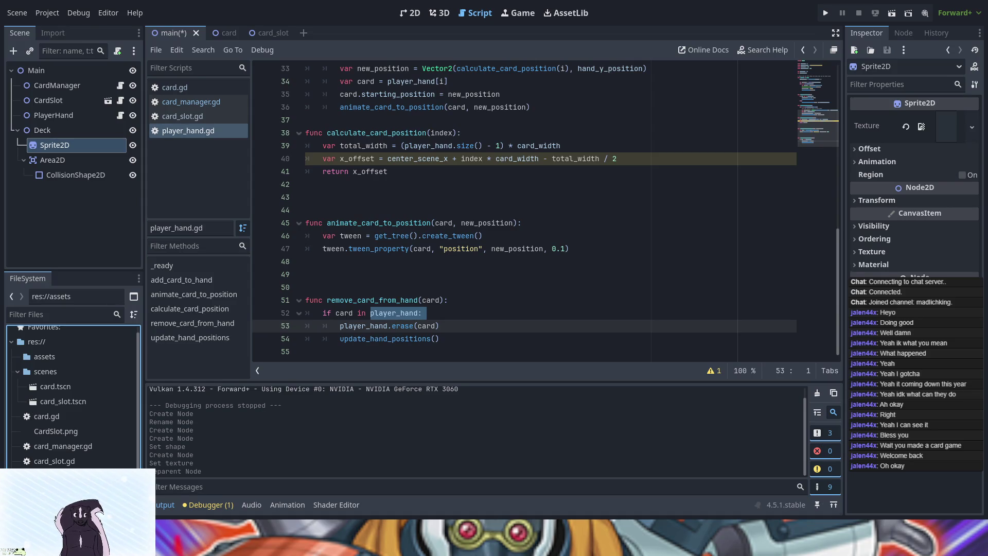
pyautogui.scroll(-2, 76, 391)
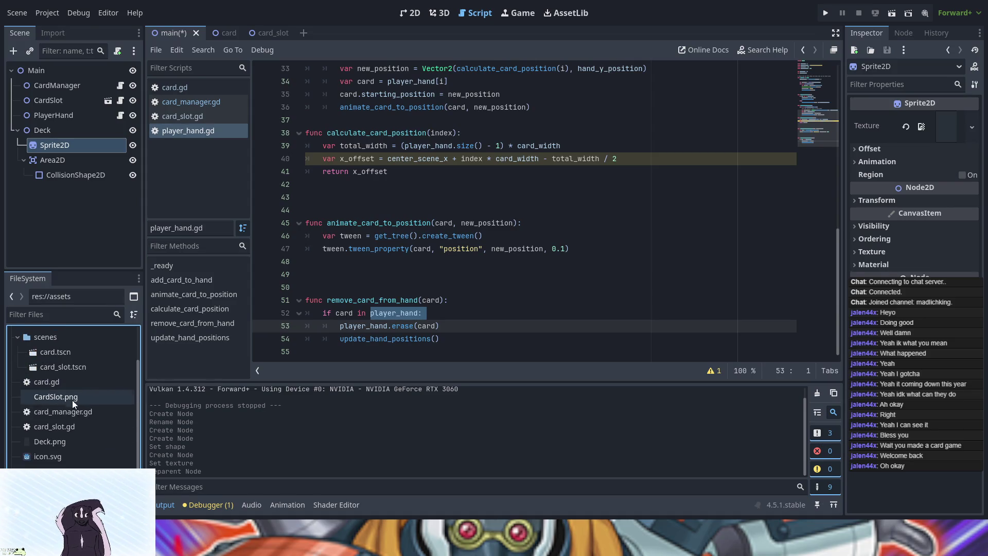
pyautogui.click(58, 443)
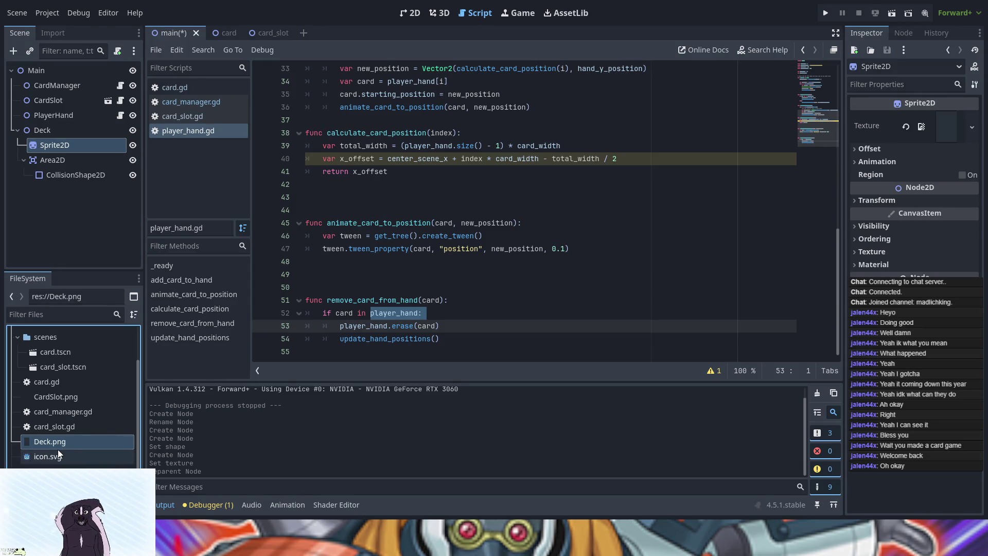
pyautogui.keyDown('ctrl'); pyautogui.click(49, 455); pyautogui.keyUp('ctrl')
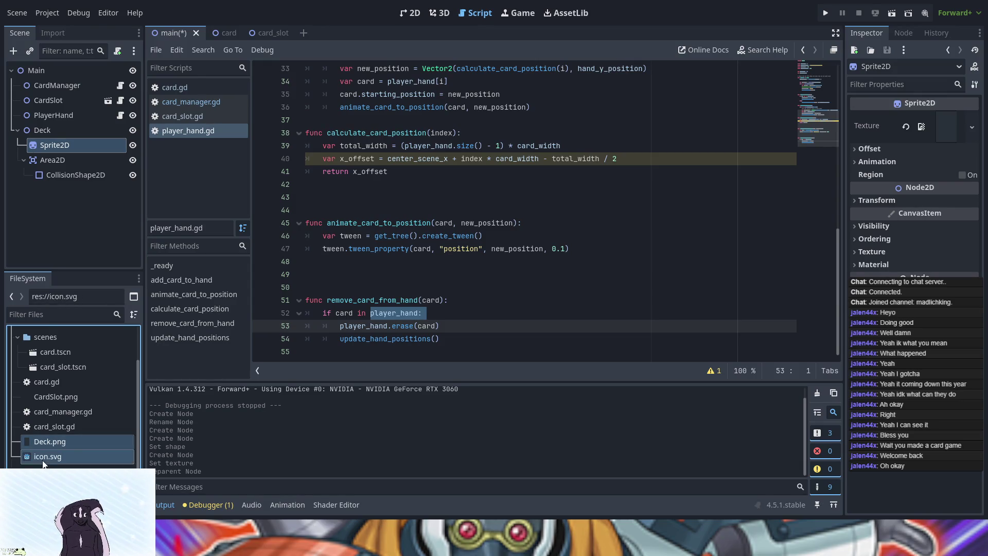
pyautogui.keyDown('ctrl'); pyautogui.click(52, 395); pyautogui.keyUp('ctrl')
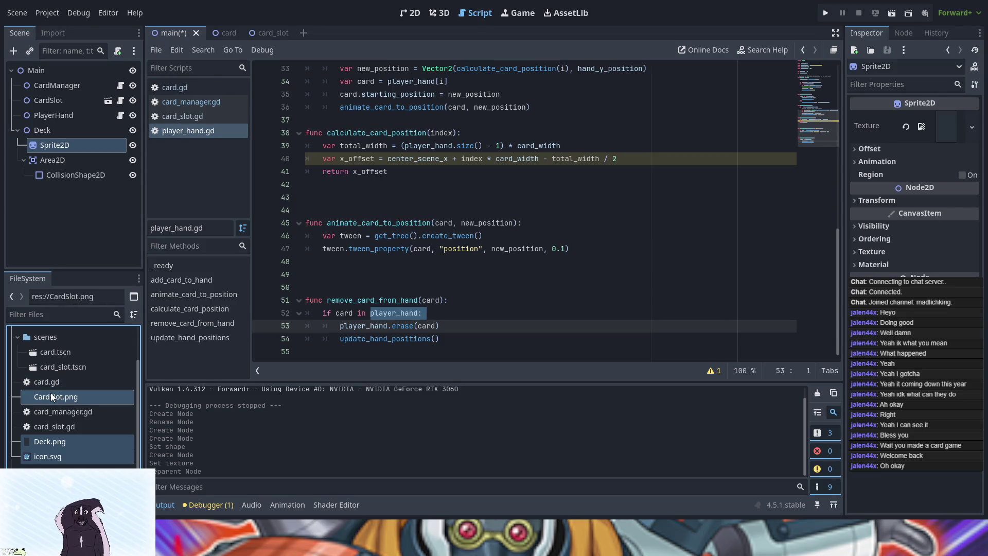
pyautogui.scroll(2, 51, 407)
pyautogui.moveTo(51, 414)
pyautogui.mouseDown()
pyautogui.moveTo(44, 350)
pyautogui.moveTo(46, 360)
pyautogui.mouseUp()
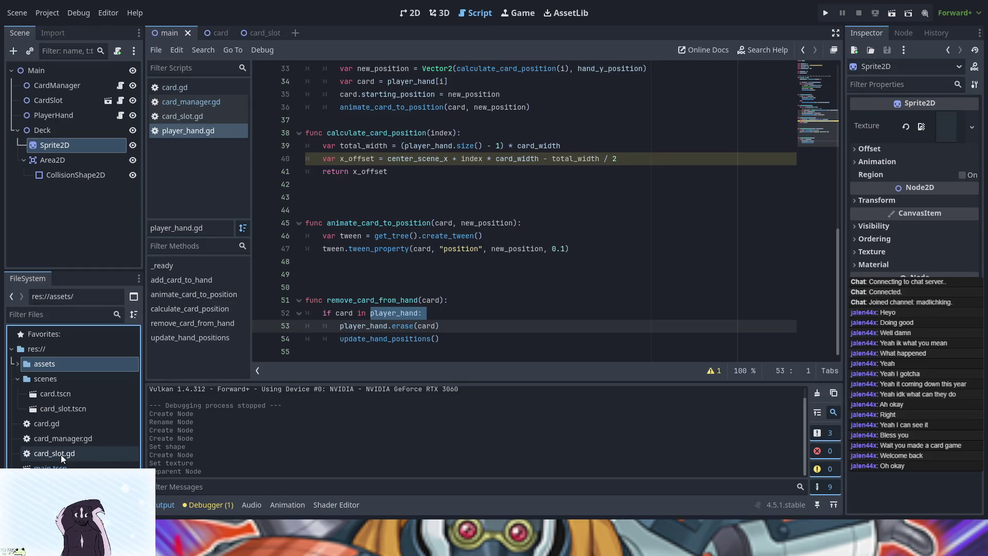
# Move queen_of_hearts2.svg into assets as well and show the 2D view.
pyautogui.click(18, 378)
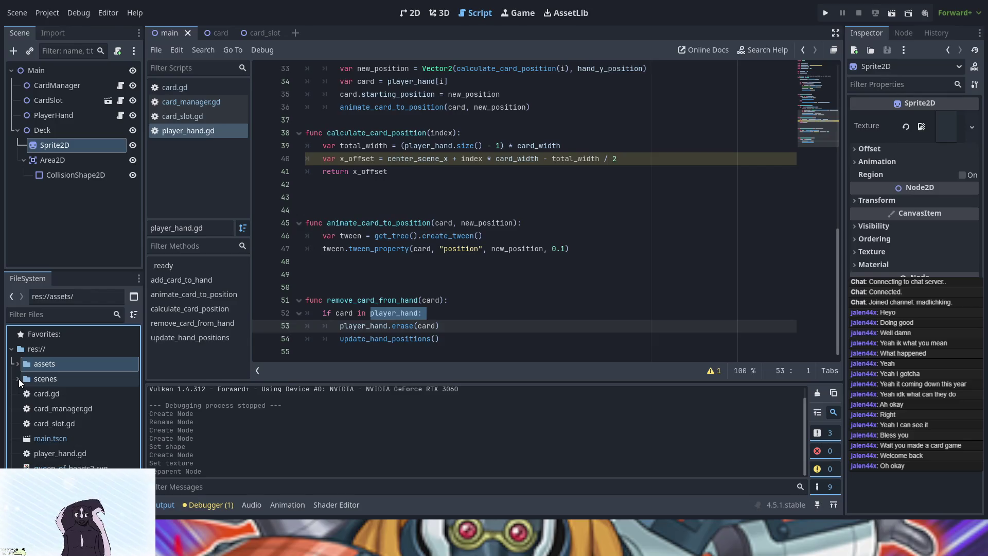
pyautogui.click(18, 362)
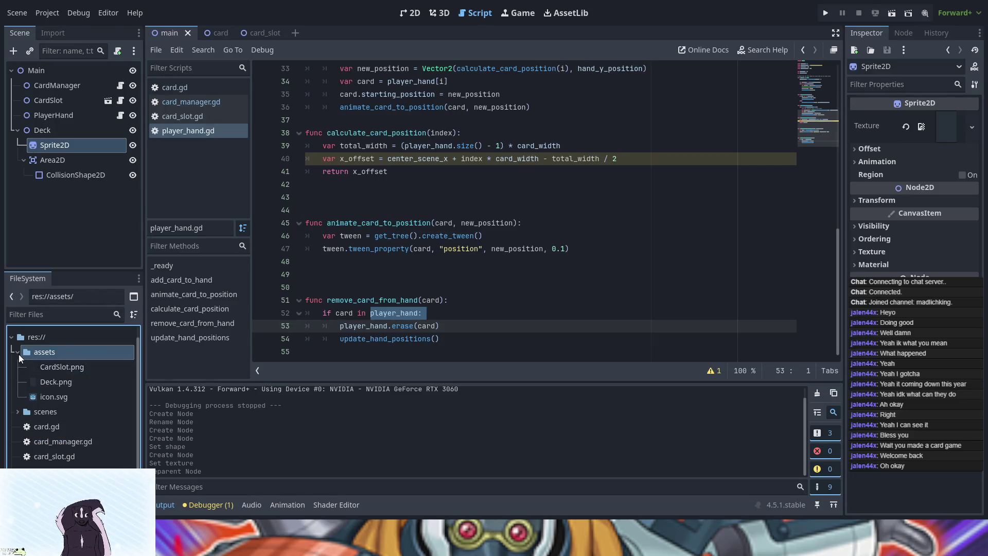
pyautogui.click(18, 353)
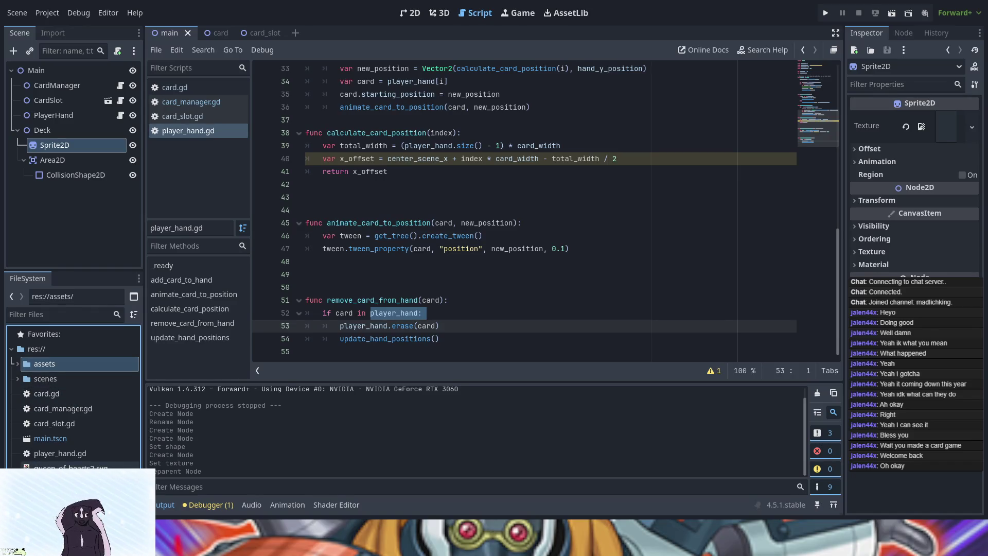
pyautogui.moveTo(62, 467); pyautogui.dragTo(44, 365)
pyautogui.click(18, 364)
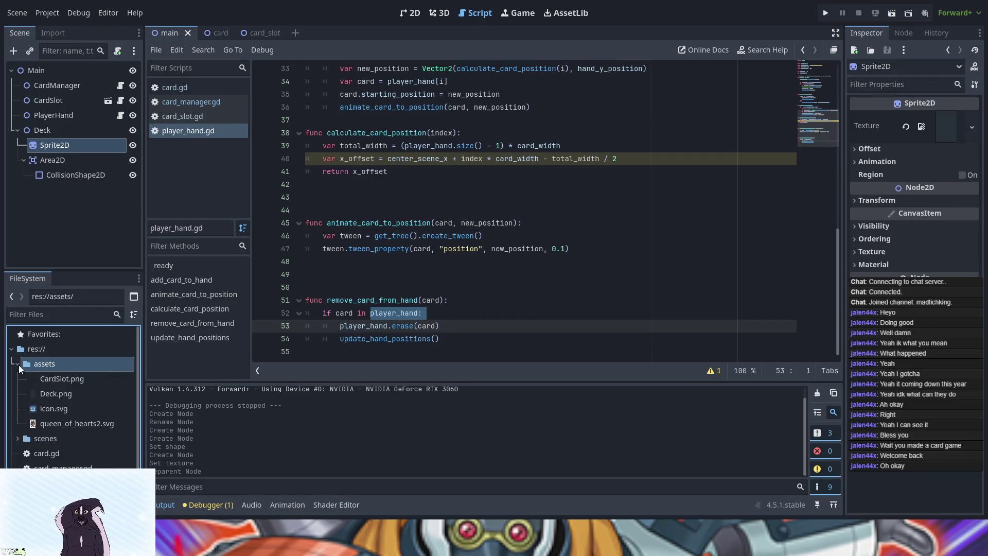
pyautogui.click(18, 364)
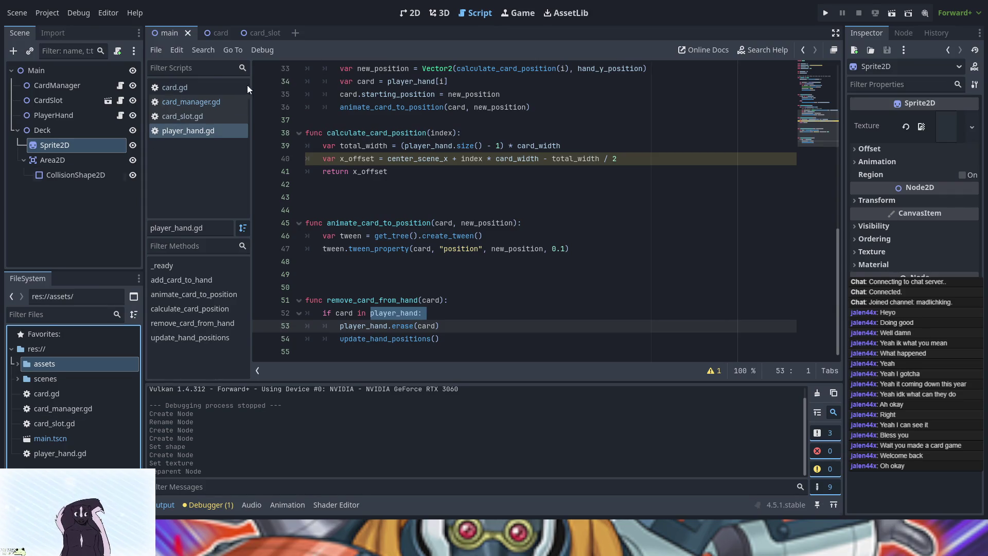
pyautogui.click(411, 13)
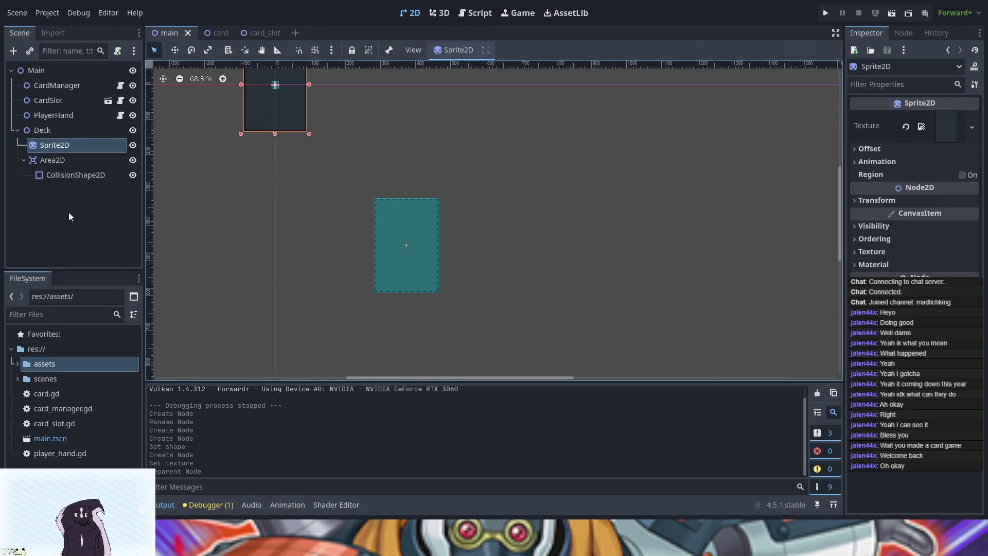
# Stretch the Deck's collision rectangle so it covers the whole card.
pyautogui.click(39, 135)
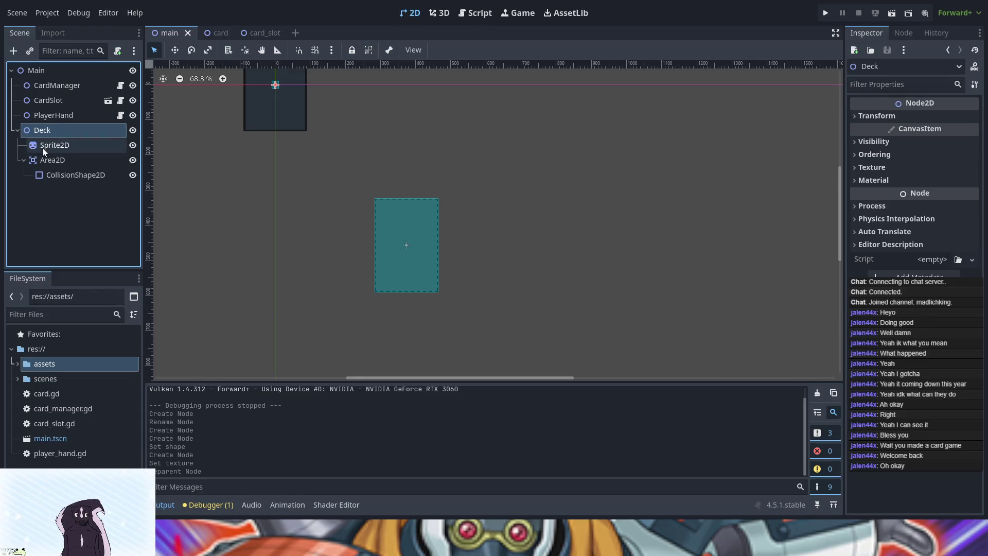
pyautogui.click(42, 147)
pyautogui.click(49, 177)
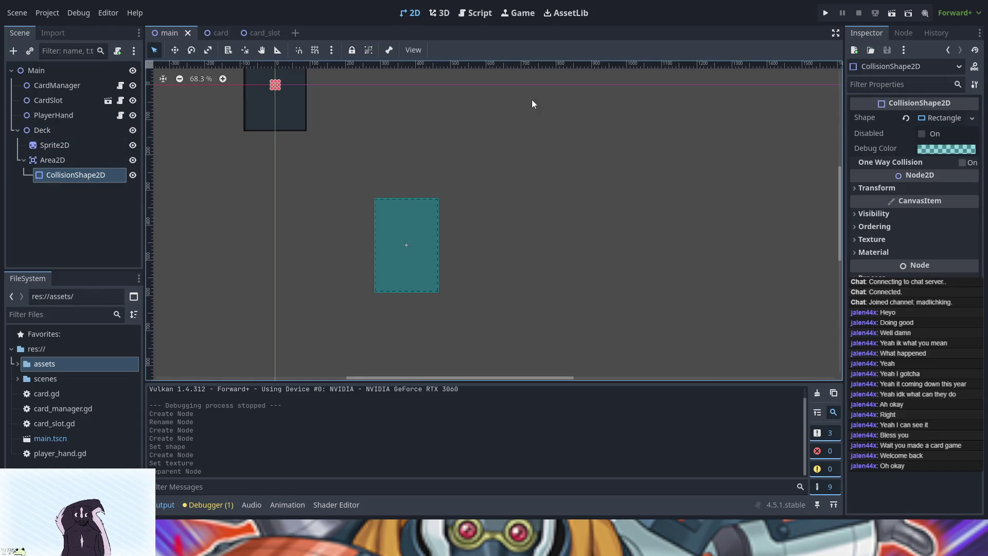
pyautogui.moveTo(403, 128)
pyautogui.mouseDown()
pyautogui.moveTo(483, 234)
pyautogui.moveTo(626, 286)
pyautogui.moveTo(589, 294)
pyautogui.mouseUp()
pyautogui.scroll(4, 586, 292)
pyautogui.scroll(2, 585, 292)
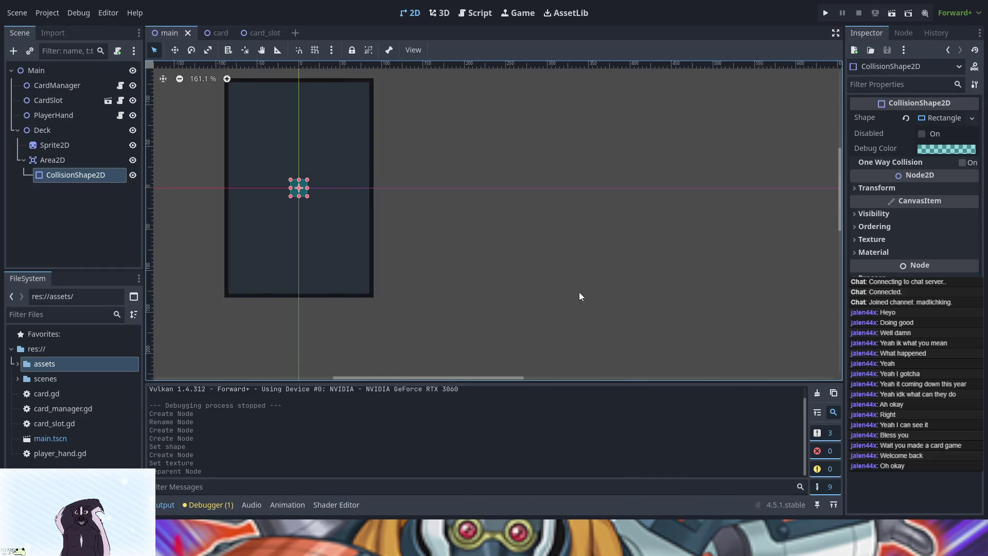
pyautogui.moveTo(452, 238); pyautogui.dragTo(520, 272)
pyautogui.scroll(1, 443, 218)
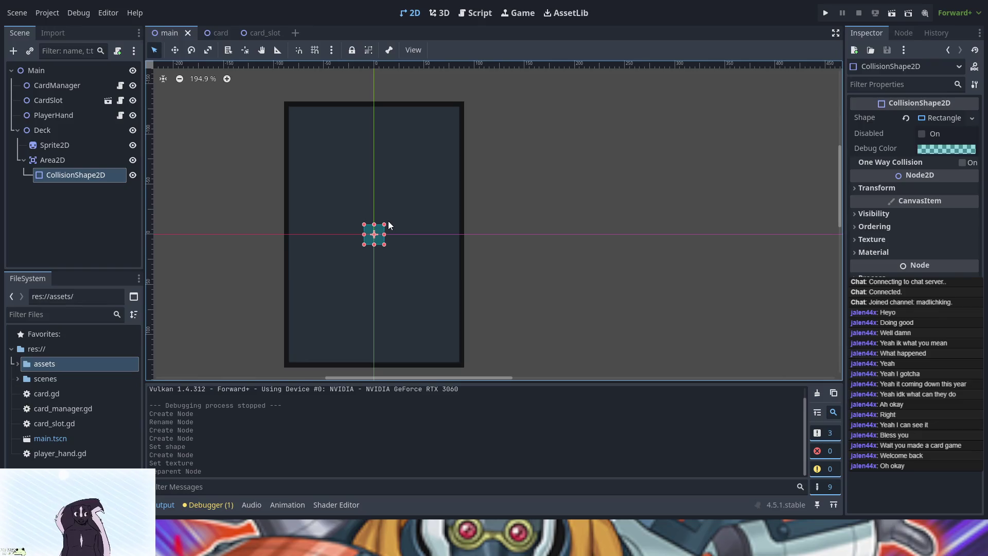
pyautogui.moveTo(384, 225); pyautogui.dragTo(464, 101)
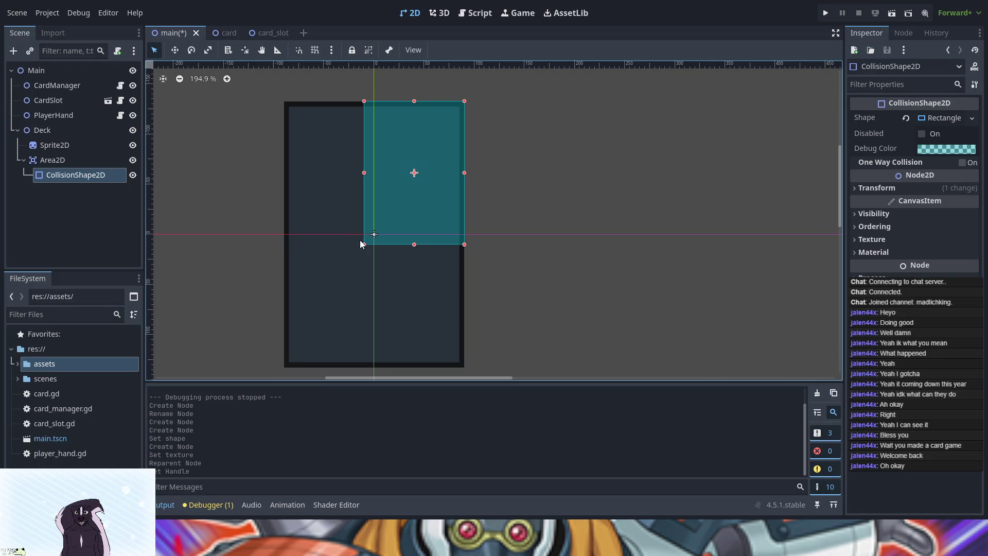
pyautogui.moveTo(363, 246); pyautogui.dragTo(284, 368)
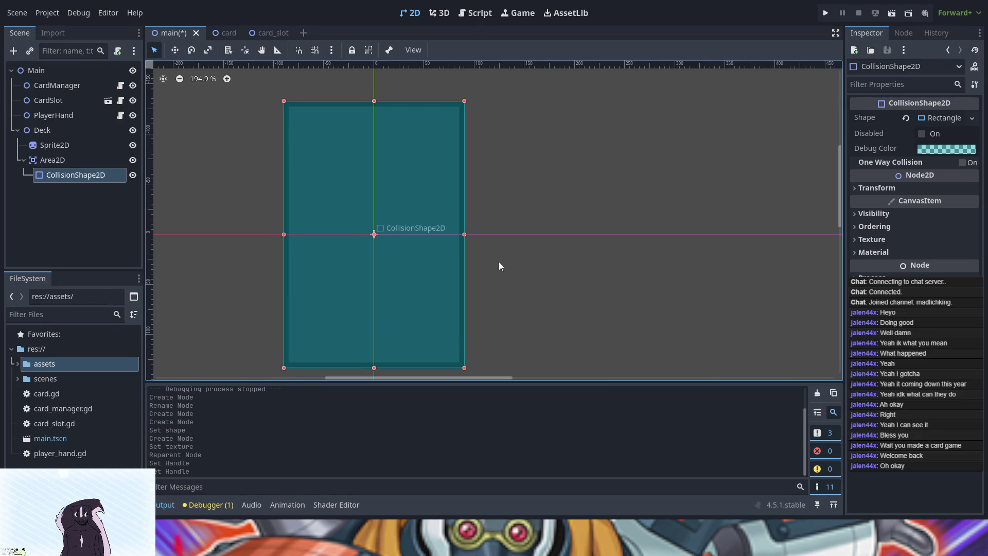
# Frame the deck and card slot together, undoing an accidental collision-shape move.
pyautogui.click(641, 136)
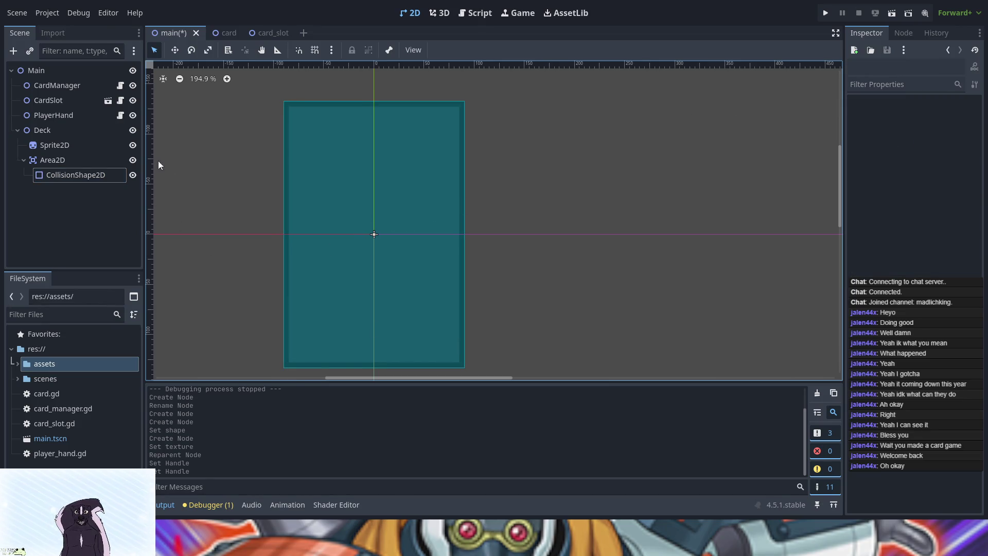
pyautogui.click(55, 145)
pyautogui.scroll(-4, 686, 246)
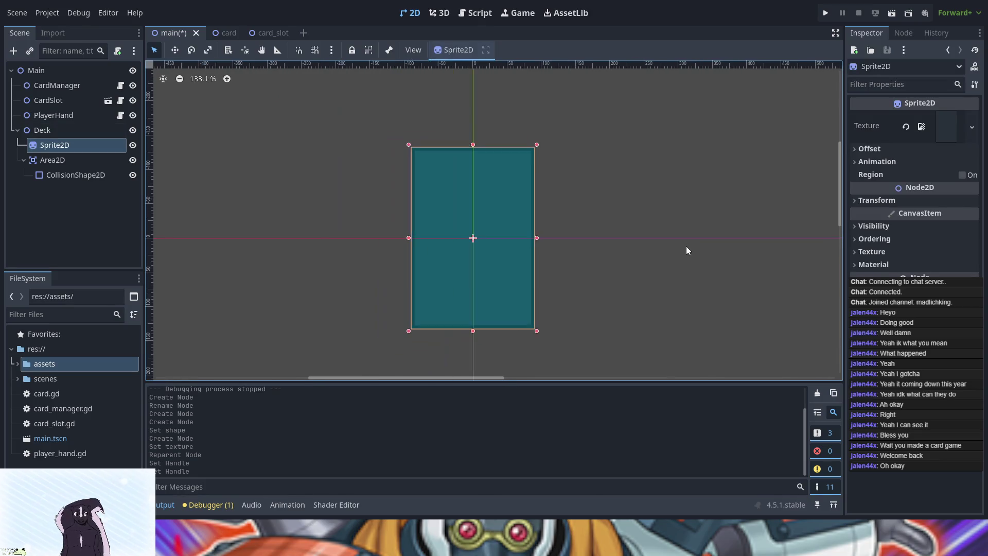
pyautogui.moveTo(685, 252); pyautogui.dragTo(476, 155)
pyautogui.scroll(-13, 535, 217)
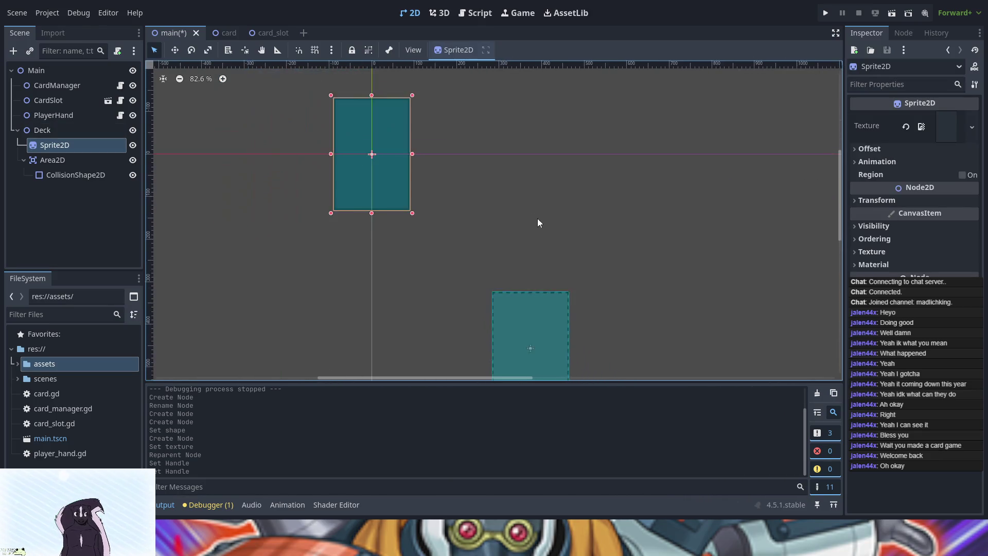
pyautogui.moveTo(617, 230)
pyautogui.mouseDown()
pyautogui.moveTo(485, 158)
pyautogui.moveTo(448, 216)
pyautogui.mouseUp()
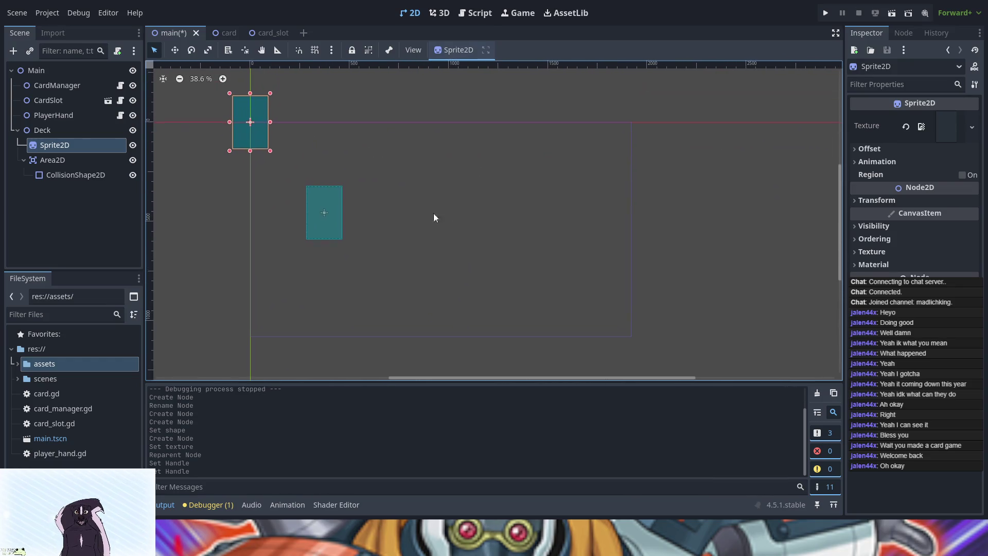
pyautogui.click(21, 131)
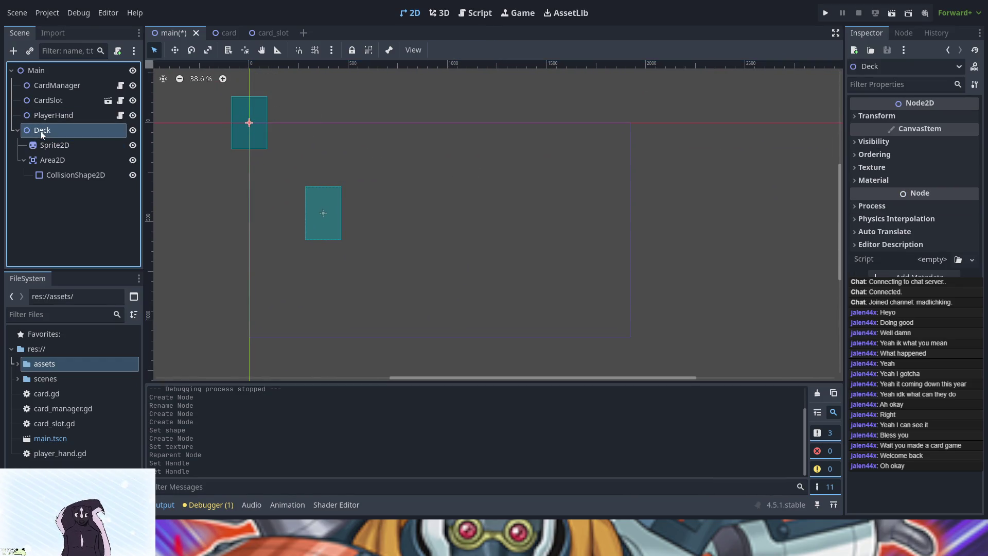
pyautogui.click(240, 113)
pyautogui.moveTo(241, 114); pyautogui.dragTo(474, 230)
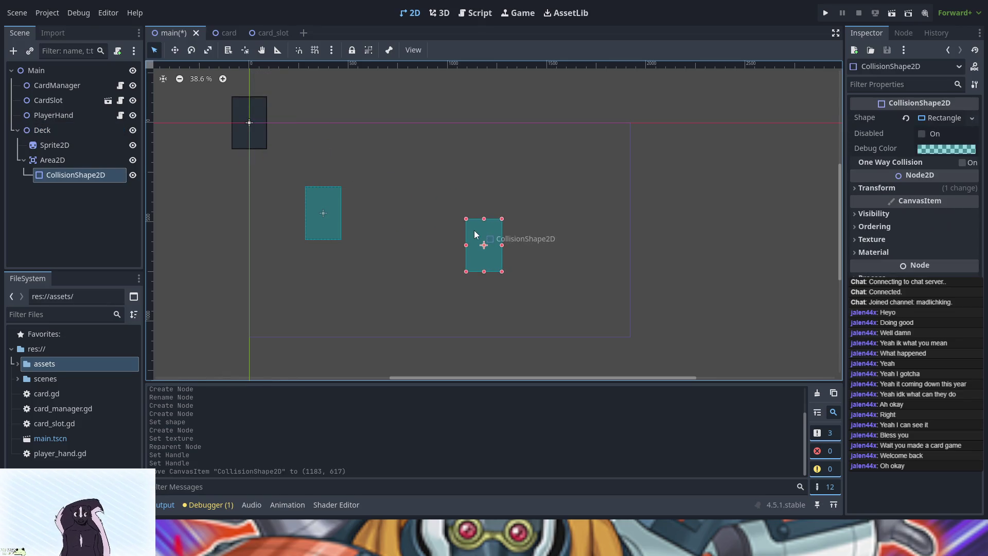
pyautogui.hotkey('ctrl', 'z')
# Drag the Deck node toward the lower right of the scene with the Move tool.
pyautogui.click(75, 135)
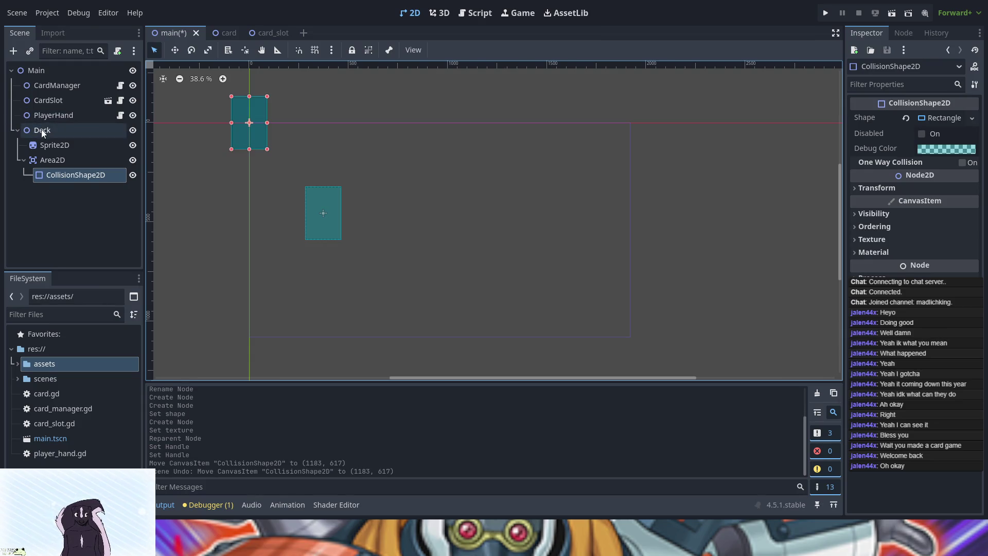
pyautogui.click(175, 50)
pyautogui.rightClick(248, 126)
pyautogui.moveTo(248, 121)
pyautogui.mouseDown()
pyautogui.moveTo(499, 283)
pyautogui.moveTo(603, 305)
pyautogui.mouseUp()
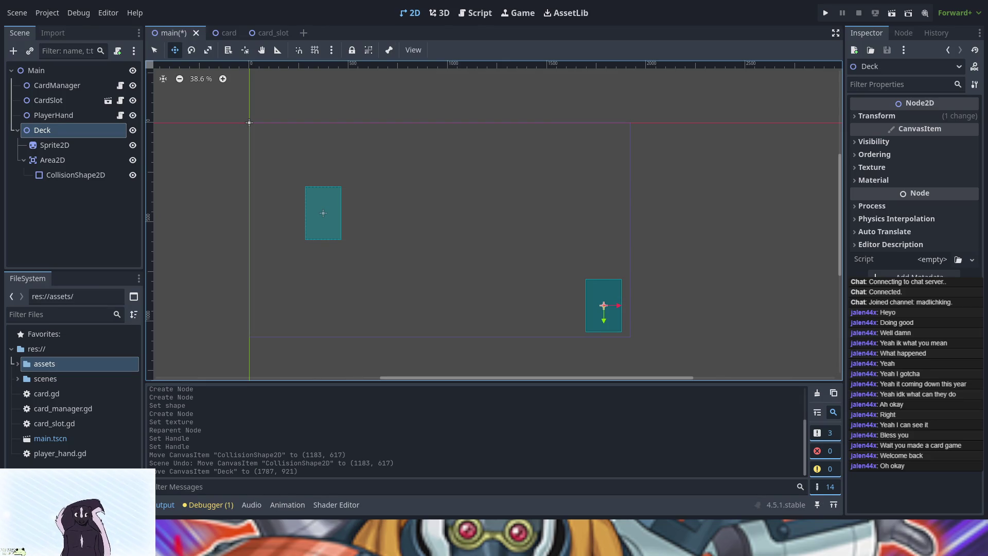
# Show the Deck's Transform properties in the Inspector.
pyautogui.click(852, 119)
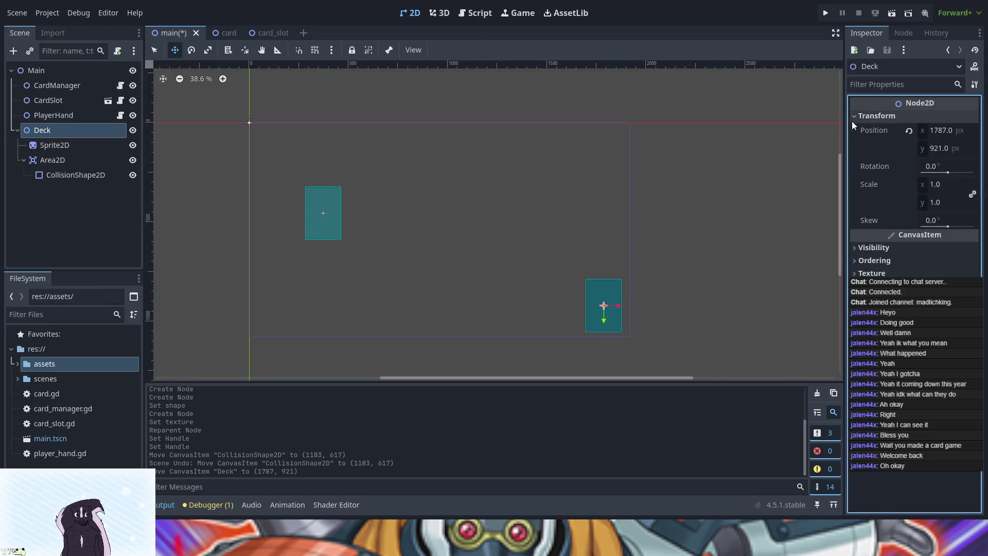
# Set the Deck's position to x 150, y 890 and run the game.
pyautogui.click(937, 149)
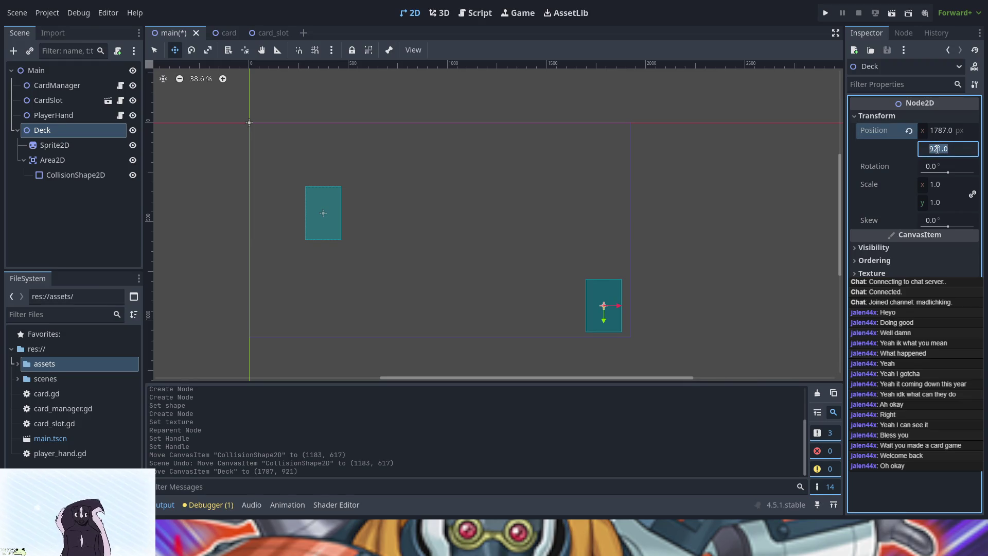
pyautogui.write('890')
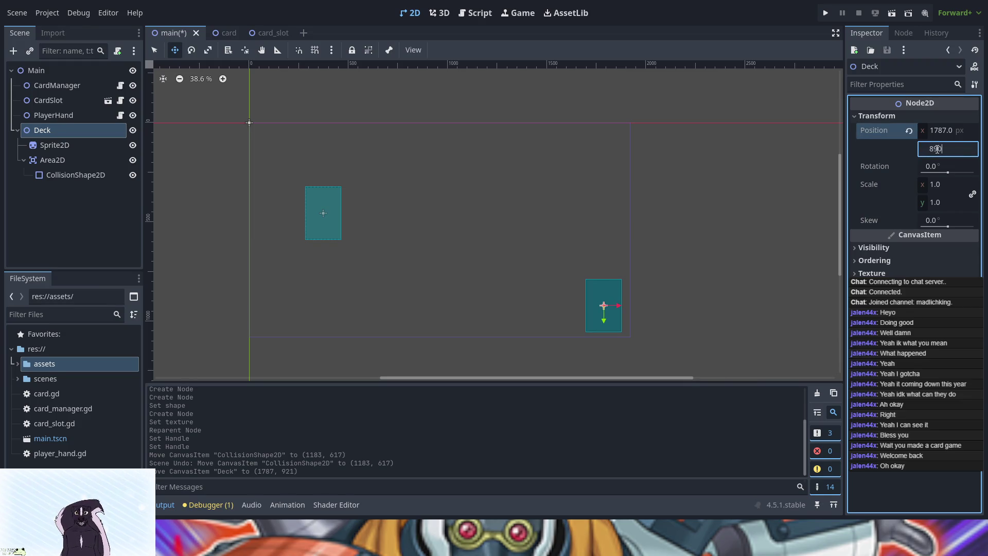
pyautogui.press('Return')
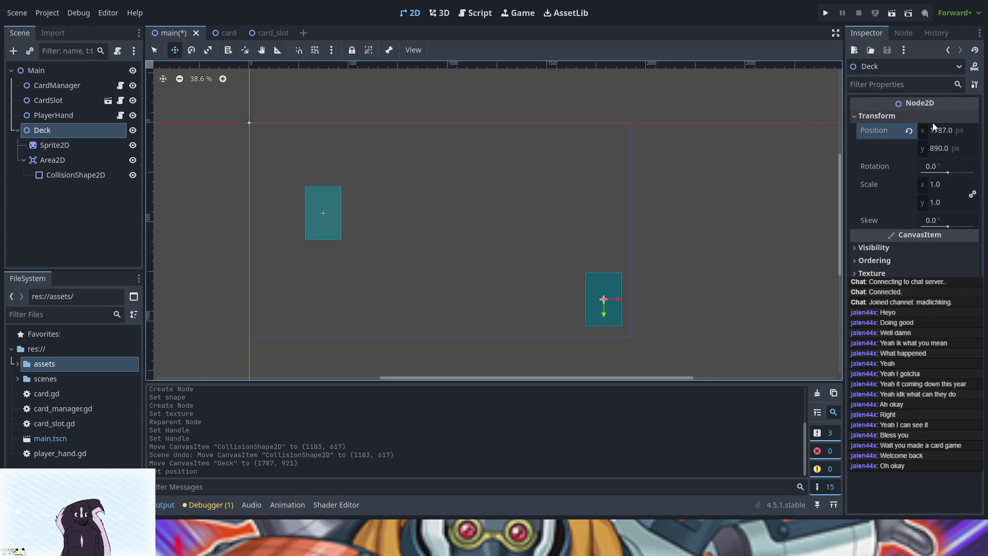
pyautogui.click(943, 132)
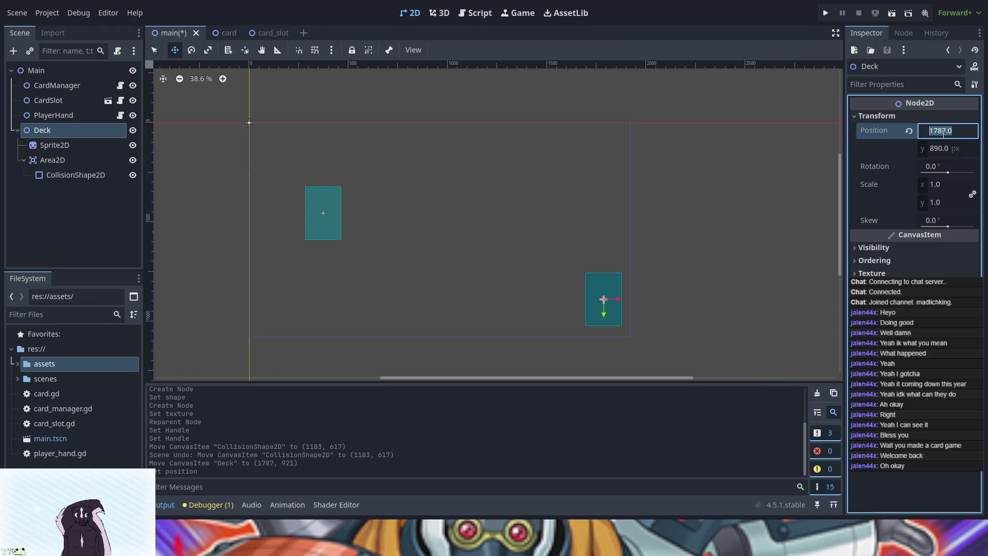
pyautogui.write('150')
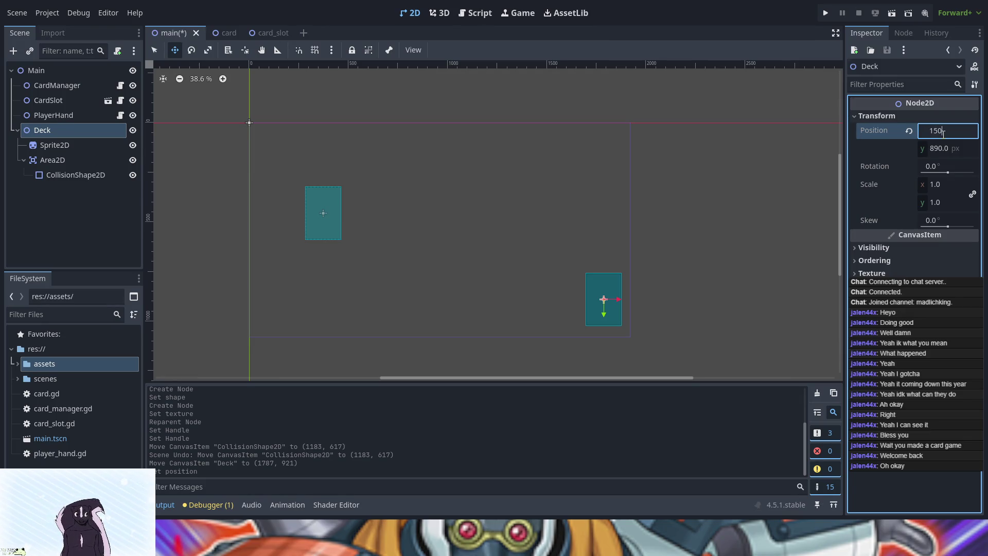
pyautogui.write('0.0')
pyautogui.press('Return')
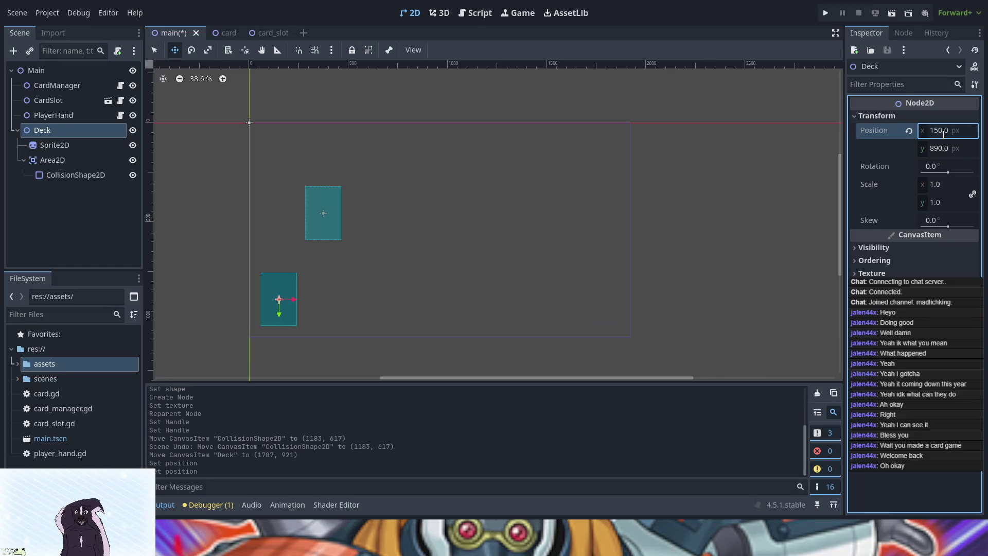
pyautogui.click(826, 13)
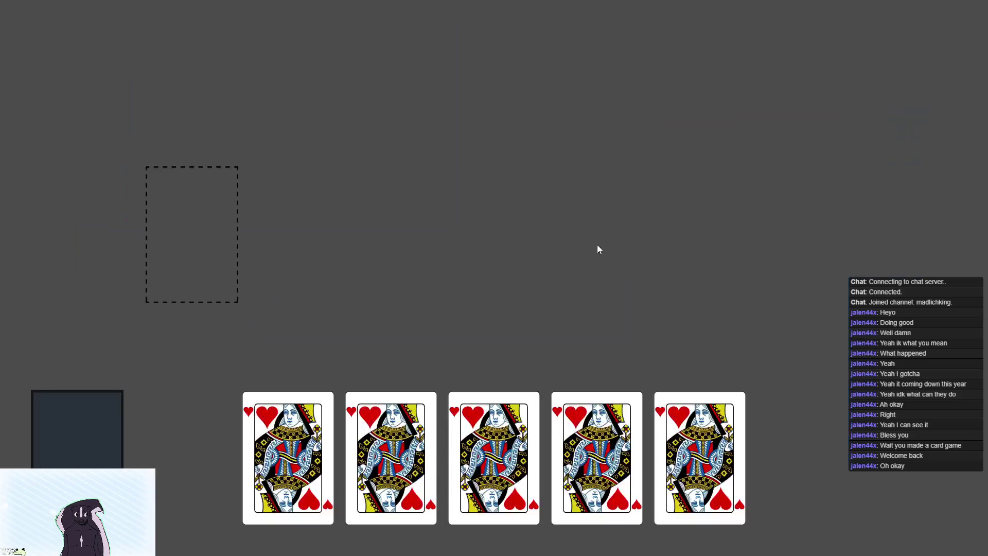
# Drop a queen of hearts beside the deck in the running game, then stop it.
pyautogui.moveTo(260, 466); pyautogui.dragTo(129, 453)
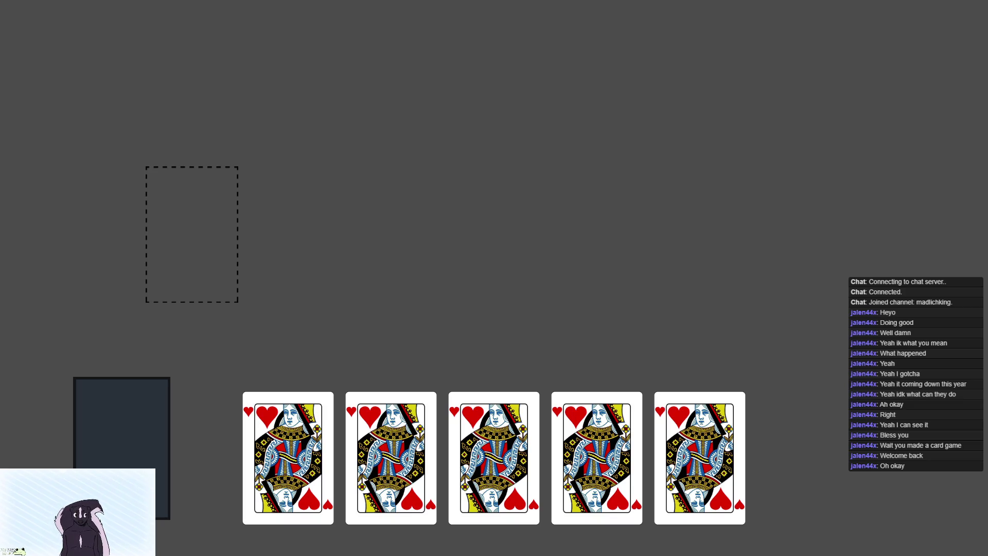
pyautogui.press('F8')
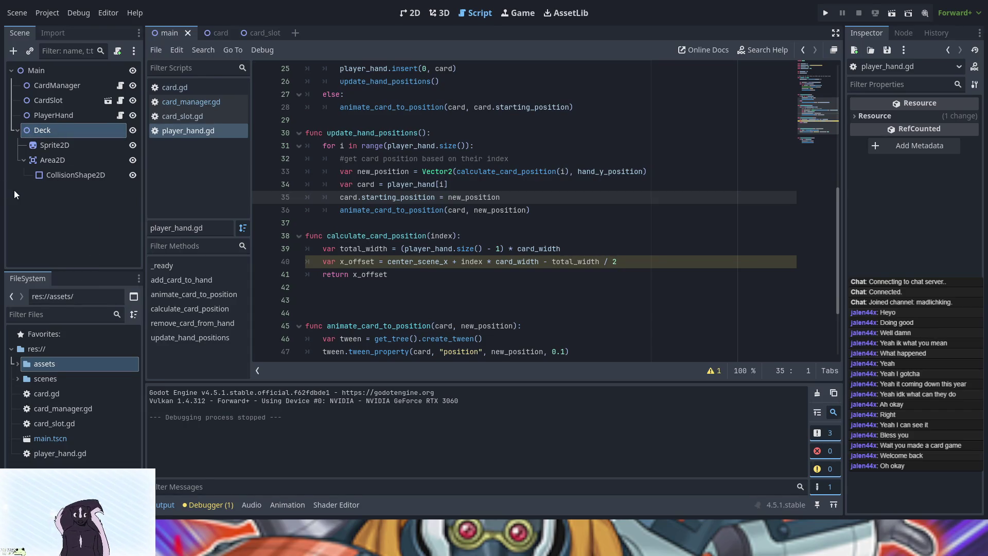
# Attach a new deck.gd script to the Deck node.
pyautogui.click(119, 55)
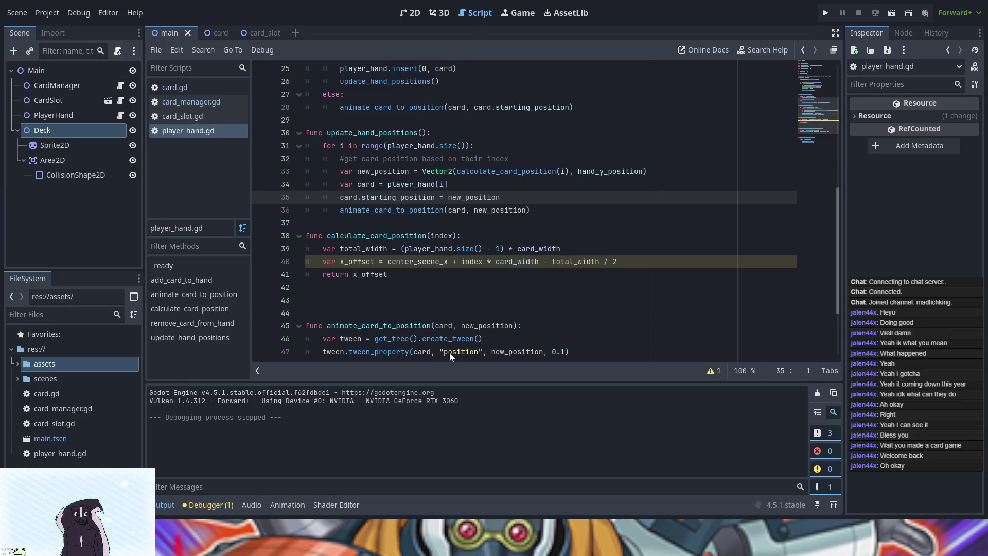
pyautogui.click(452, 354)
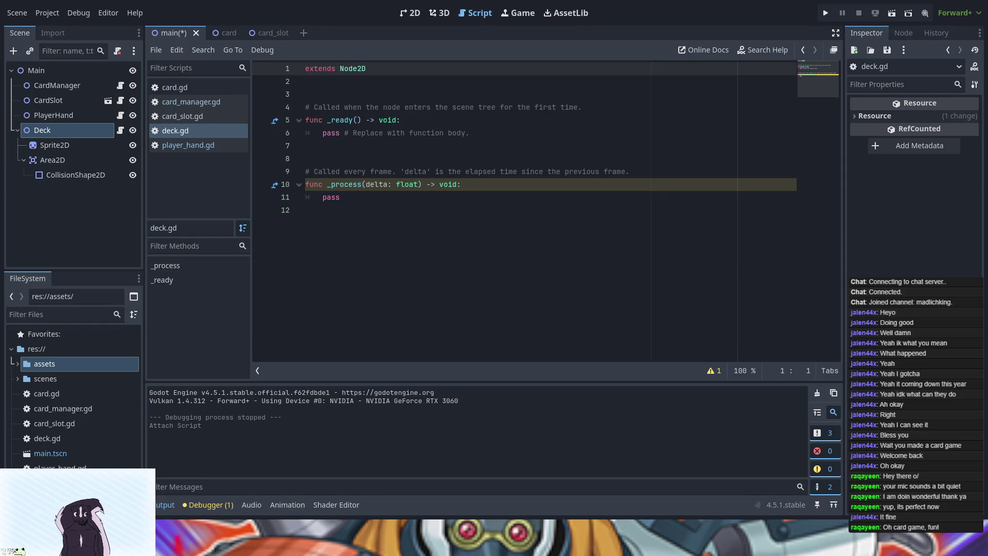
# Switch away from card.gd and open deck.gd from the script list.
pyautogui.click(175, 89)
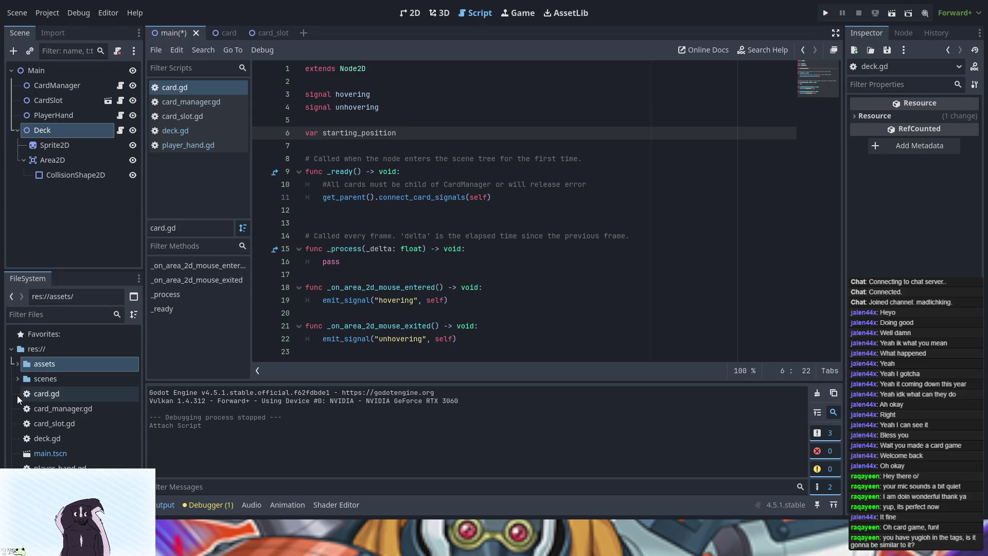
pyautogui.click(18, 379)
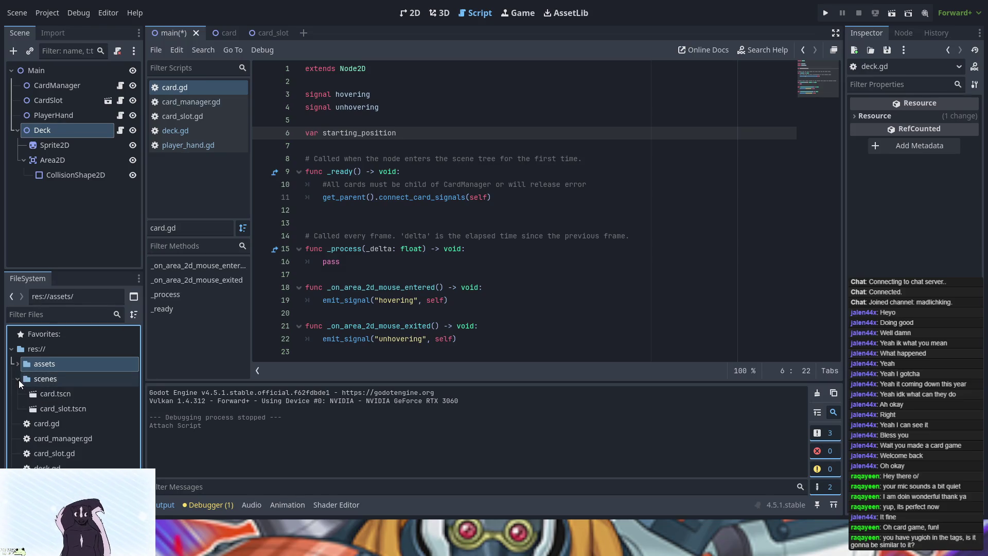
pyautogui.click(19, 380)
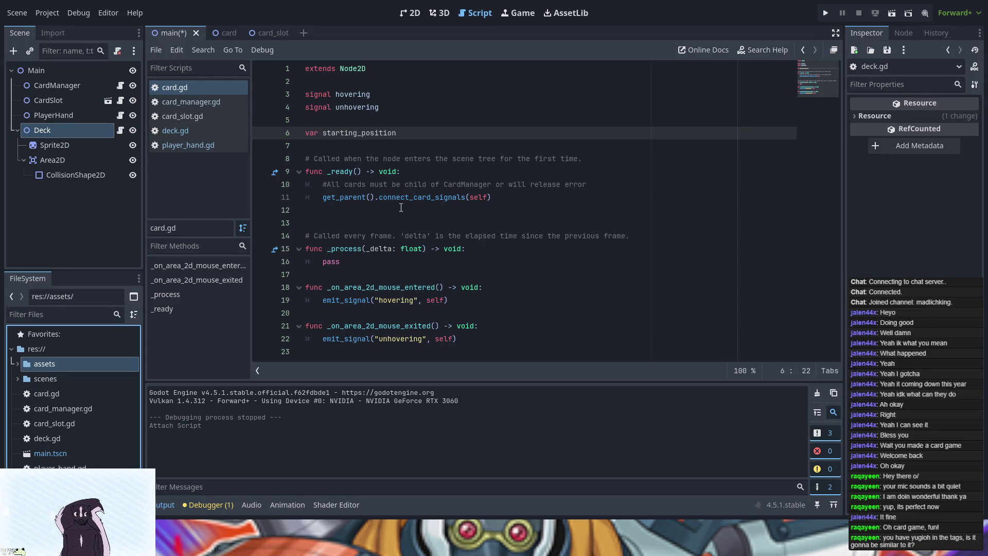
pyautogui.click(226, 34)
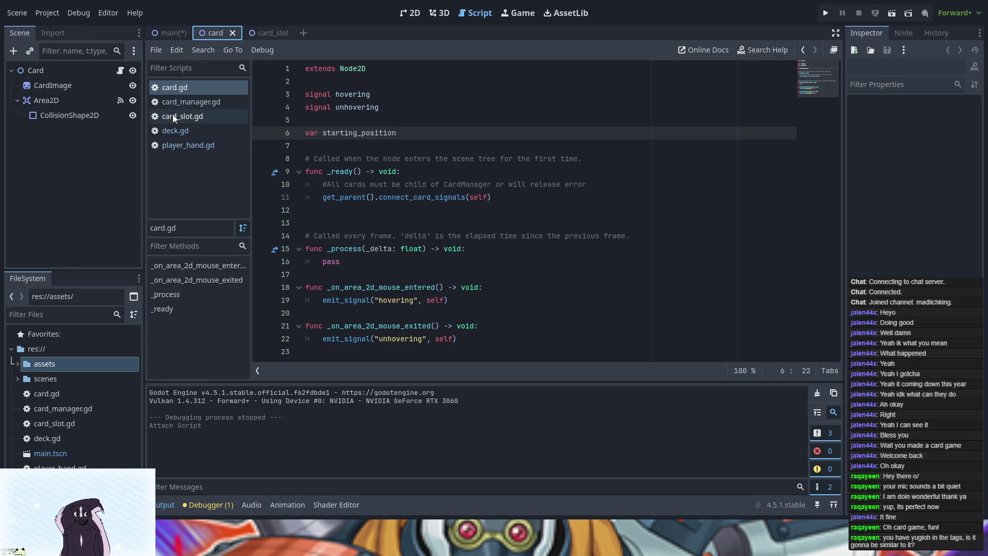
pyautogui.click(173, 138)
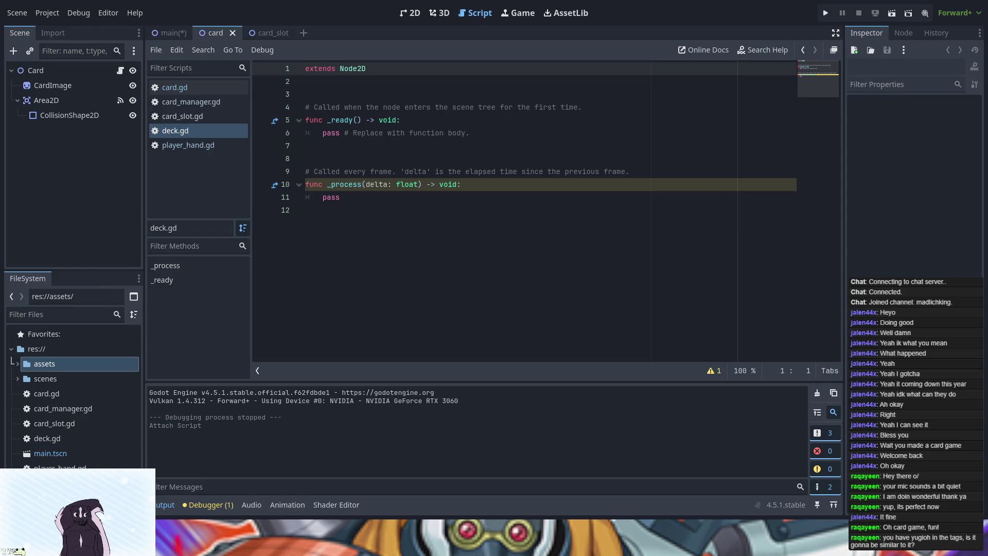
# Add var player_deck = ["Queen", "Queen", "Queen"] on a new line near the top of deck.gd.
pyautogui.click(351, 83)
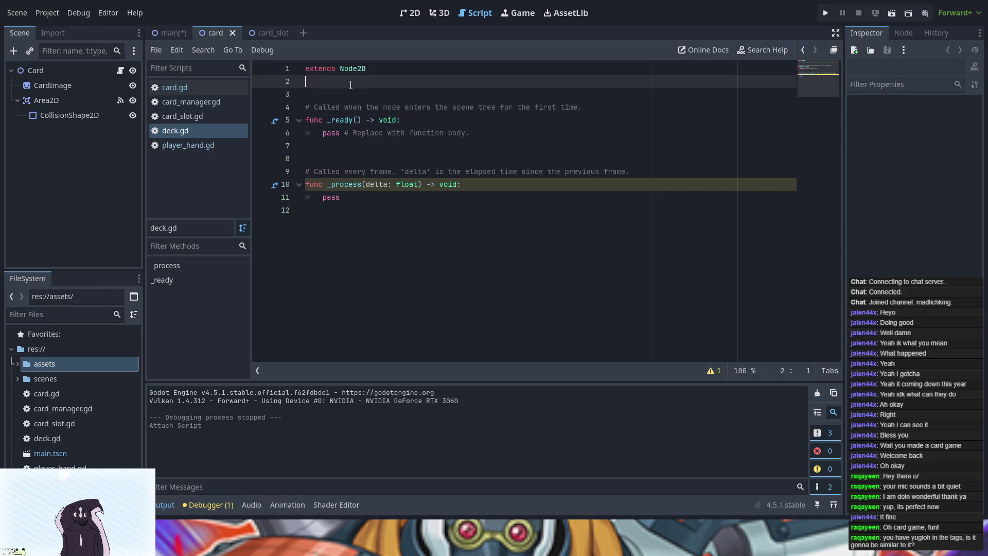
pyautogui.press('Return')
pyautogui.write('var ')
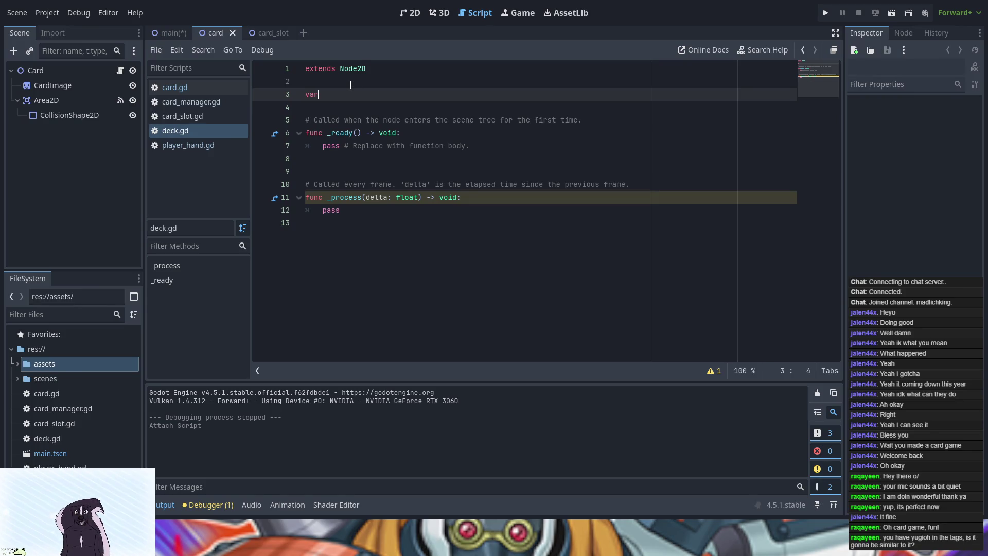
pyautogui.write('player')
pyautogui.write('_deck =')
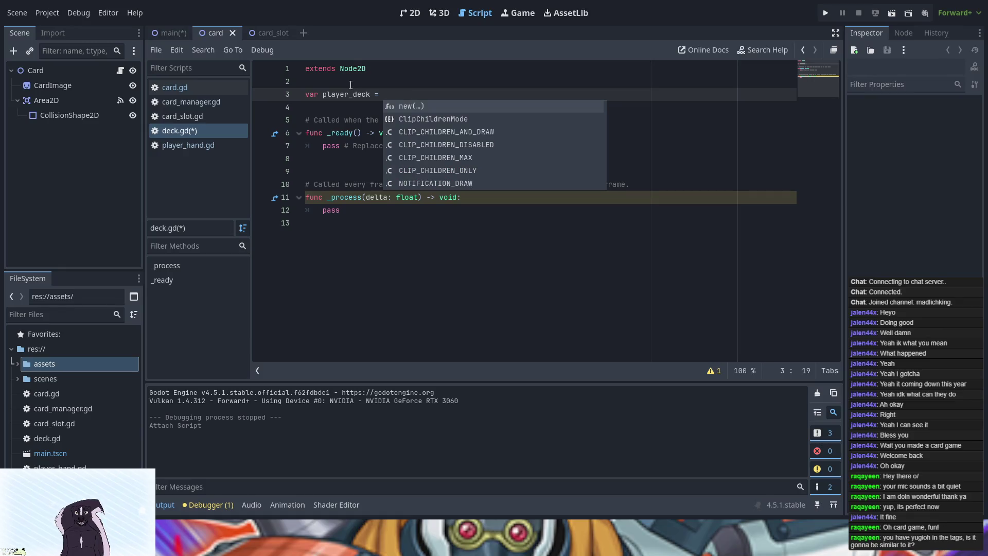
pyautogui.write('"')
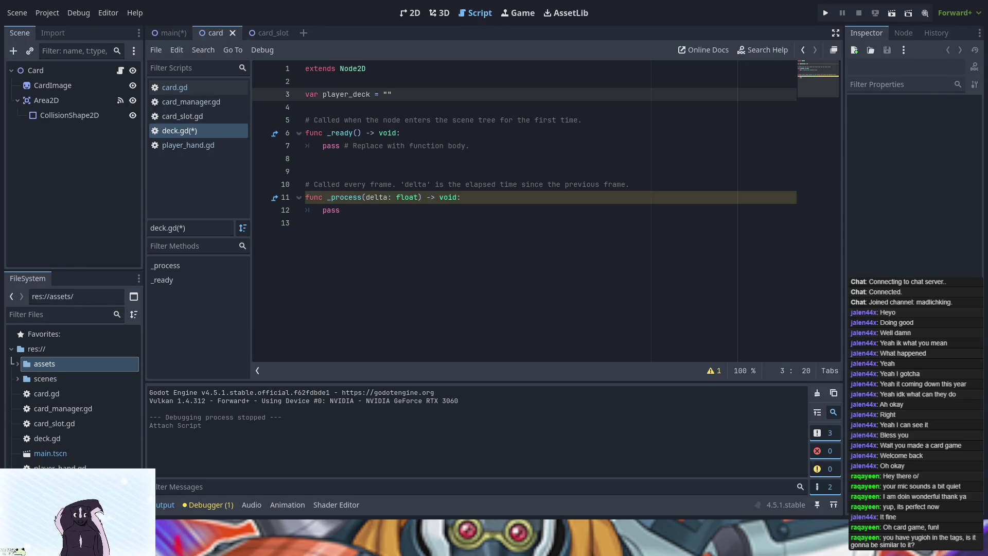
pyautogui.press('BackSpace')
pyautogui.write('[')
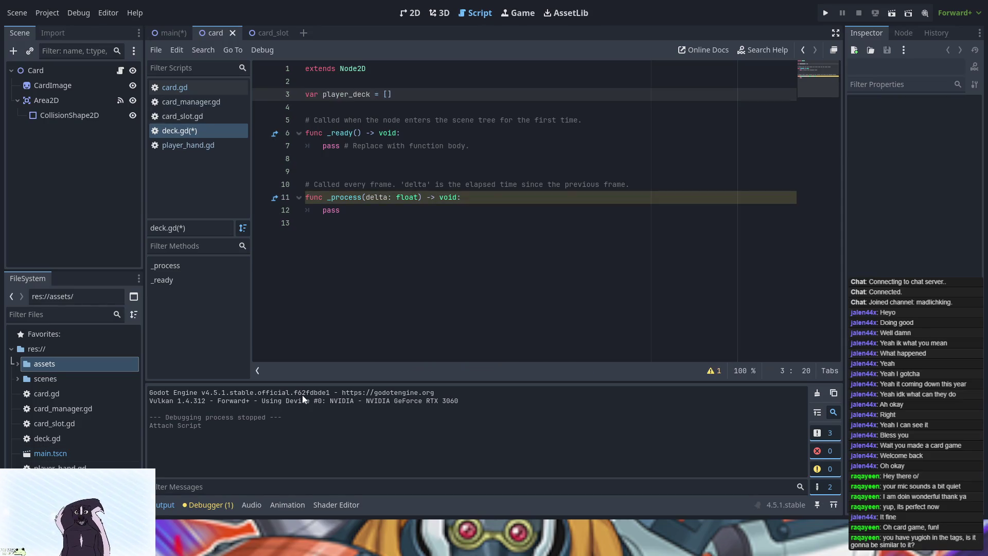
pyautogui.write('"')
pyautogui.write('Queen"')
pyautogui.write(', ')
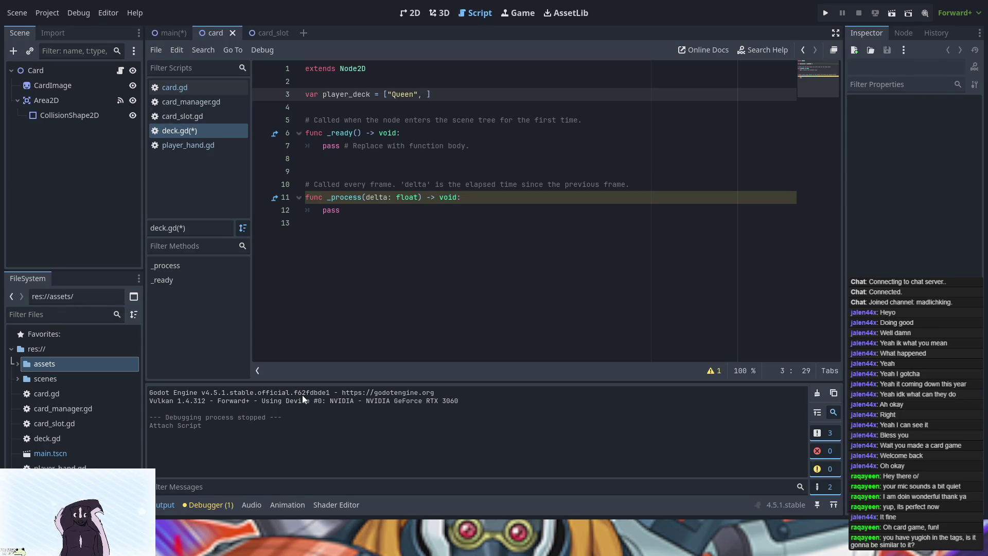
pyautogui.write('"Queen"')
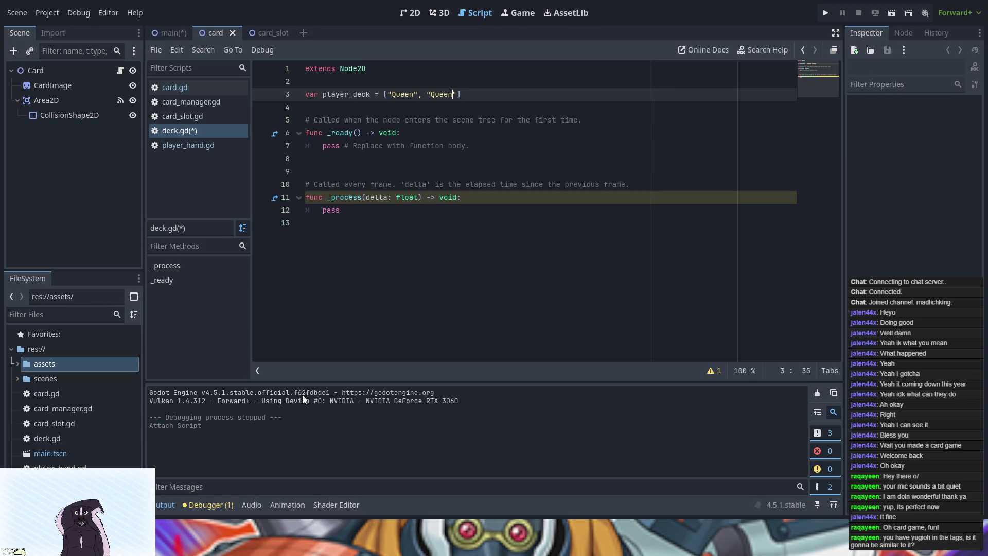
pyautogui.write(', ')
pyautogui.write('"')
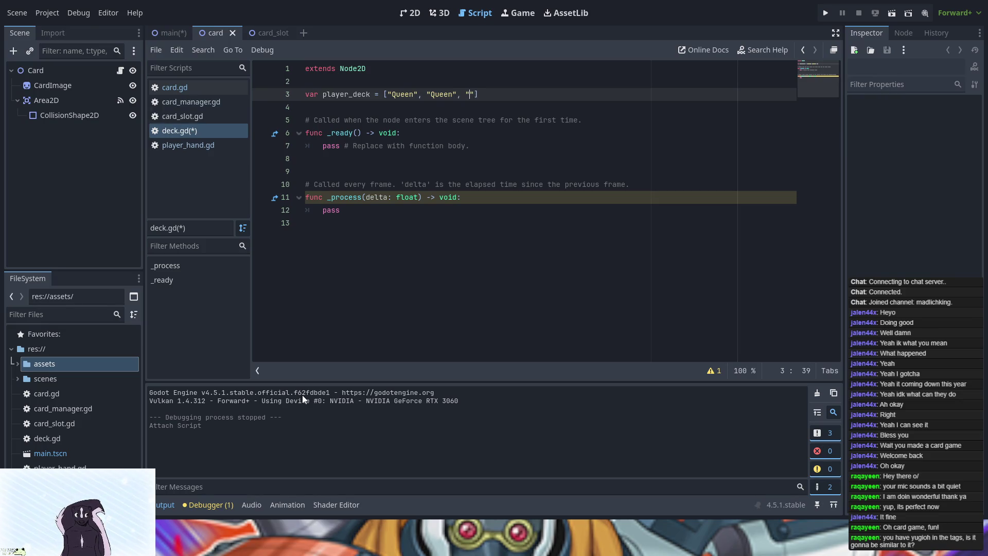
pyautogui.write('Queen')
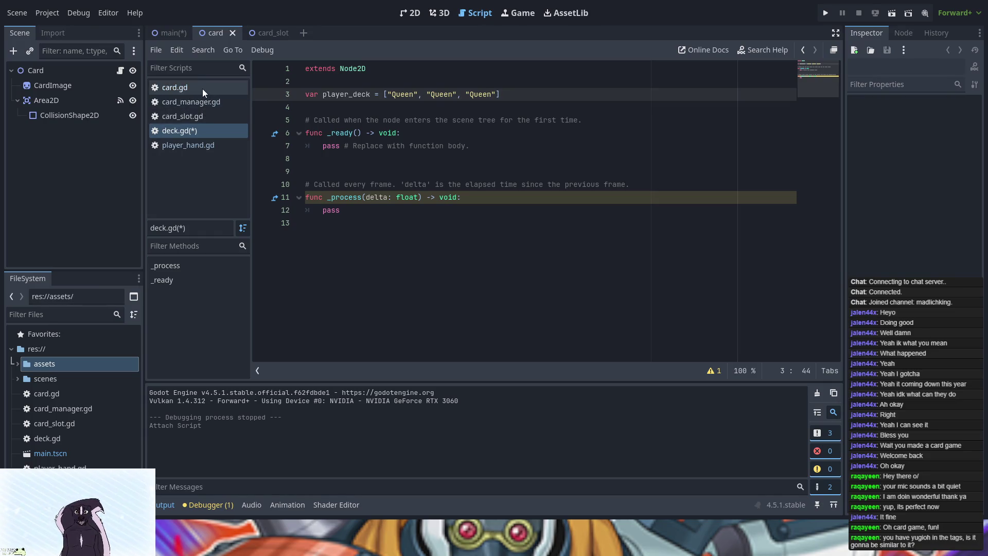
# In player_hand.gd, change const hand_count from 5 to 2.
pyautogui.click(195, 147)
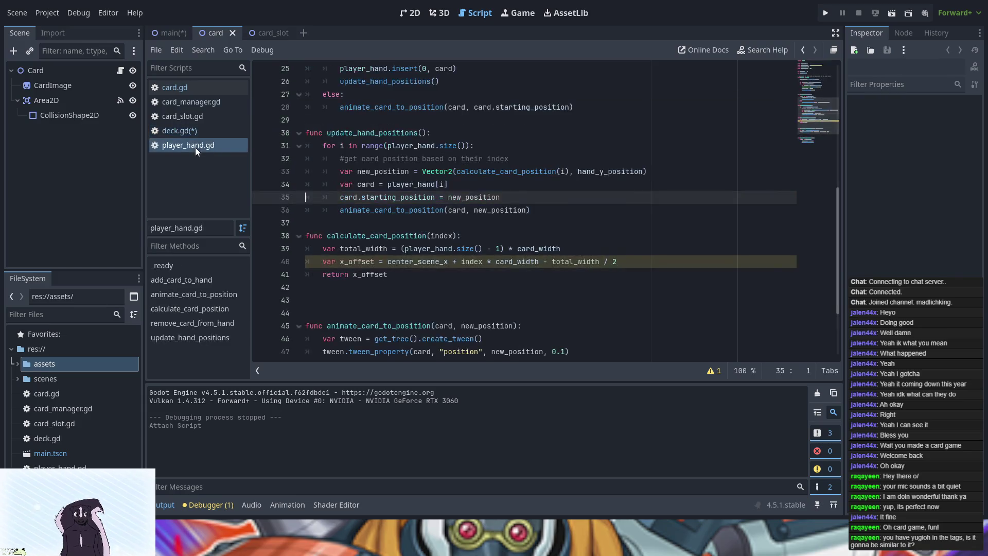
pyautogui.scroll(8, 436, 121)
pyautogui.click(393, 93)
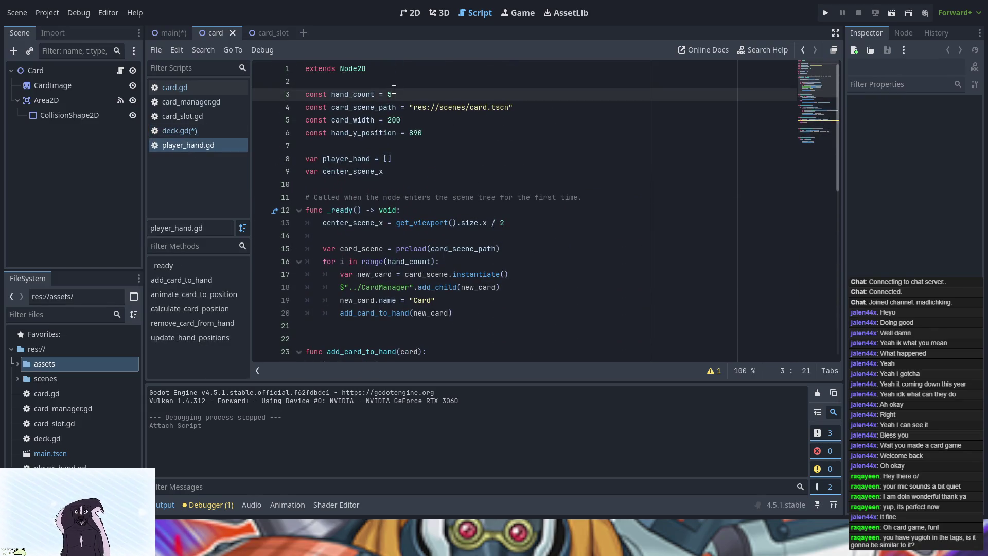
pyautogui.press('BackSpace')
pyautogui.write('2')
# Return to deck.gd and save all modified scripts.
pyautogui.click(198, 102)
pyautogui.click(196, 131)
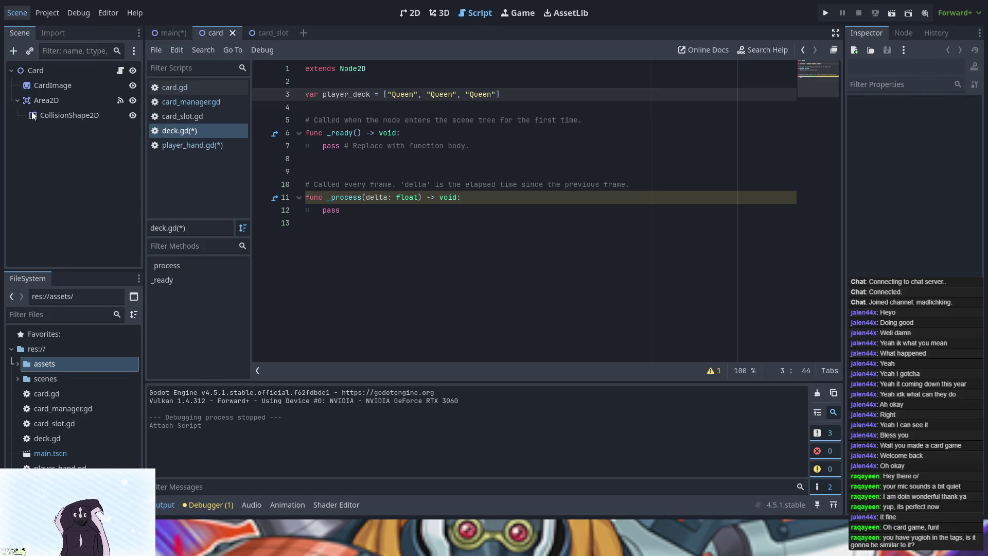
pyautogui.hotkey('ctrl', 's')
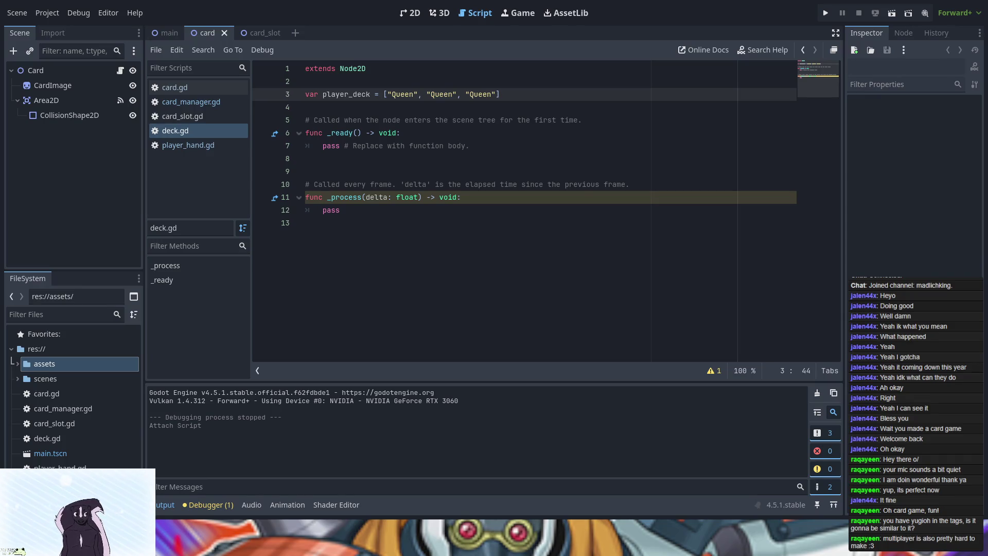
# Rewrite the _process stub as func draw_cards(): with an indented print("draw monster cardo").
pyautogui.moveTo(342, 210); pyautogui.dragTo(330, 198)
pyautogui.write('d')
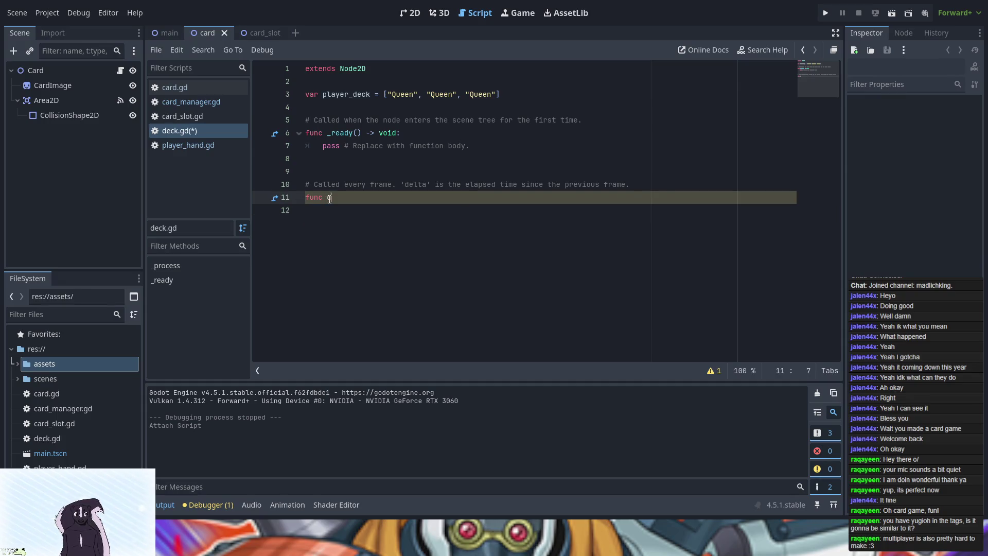
pyautogui.write('raw_cards')
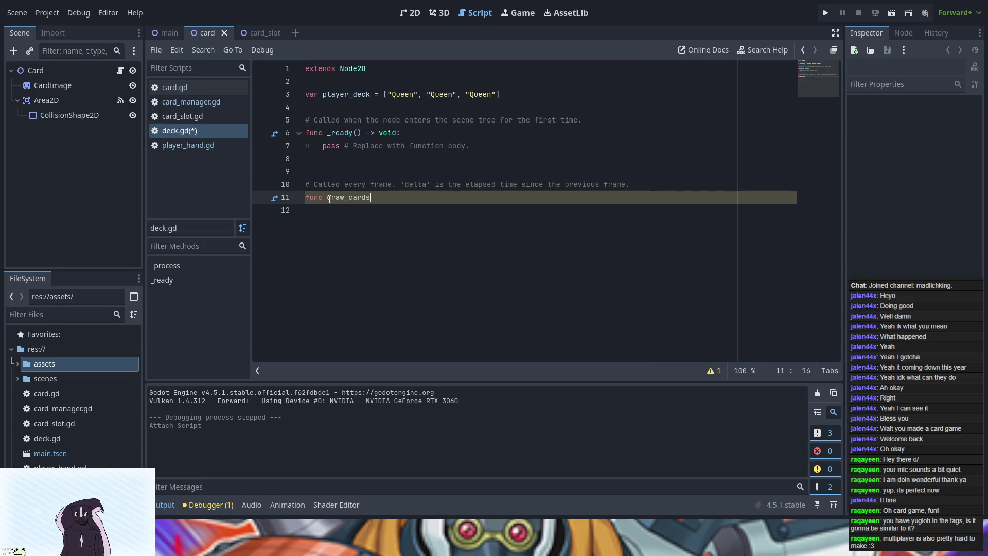
pyautogui.write('(')
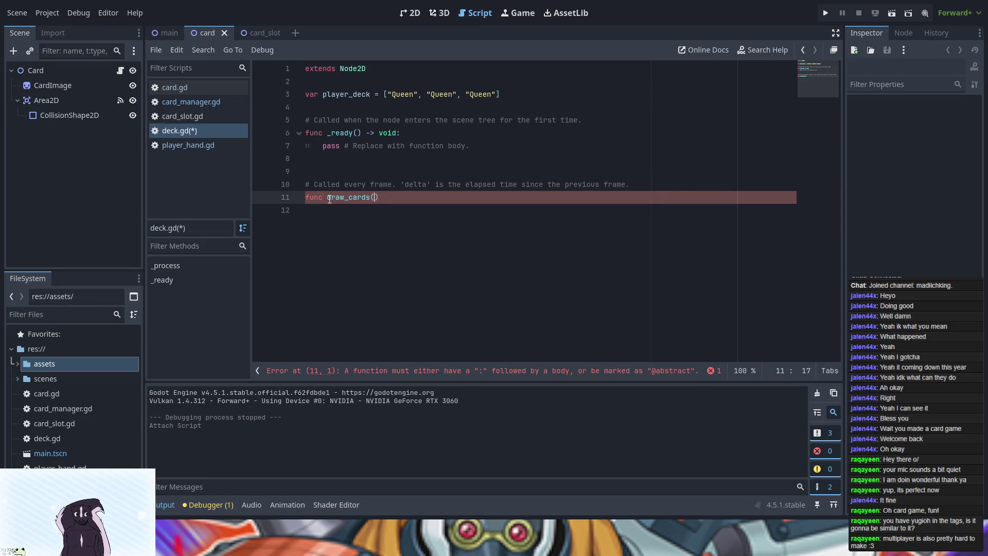
pyautogui.write('):')
pyautogui.press('Return')
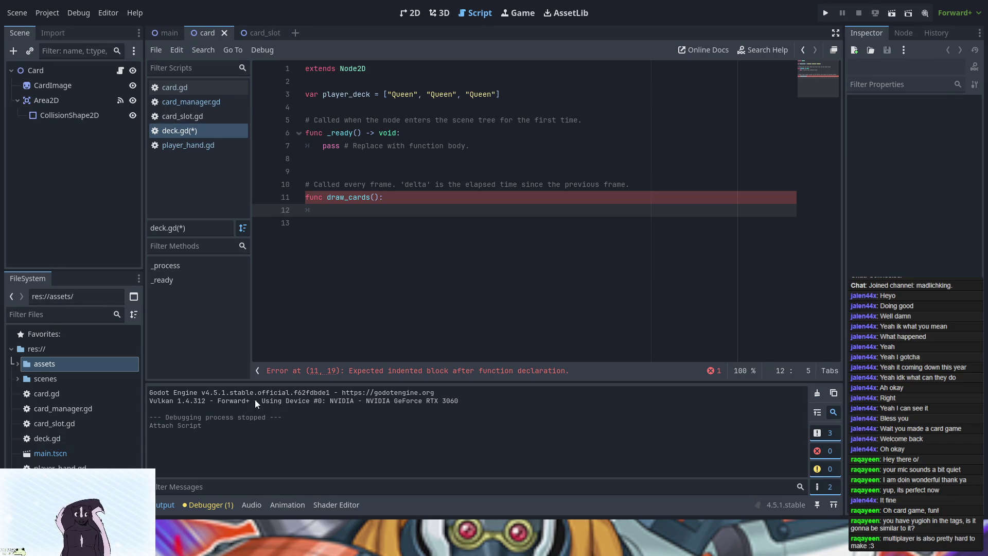
pyautogui.write('print')
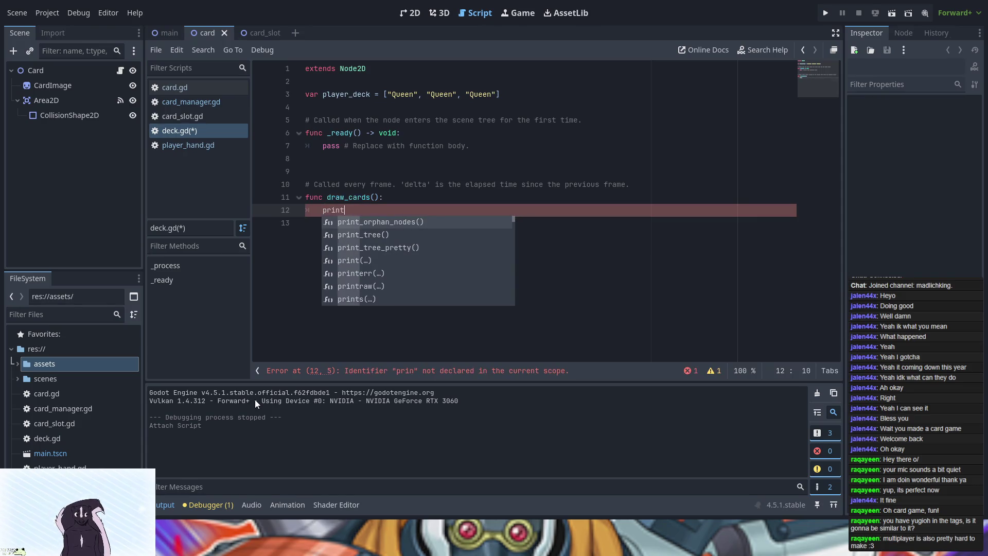
pyautogui.write('("draw')
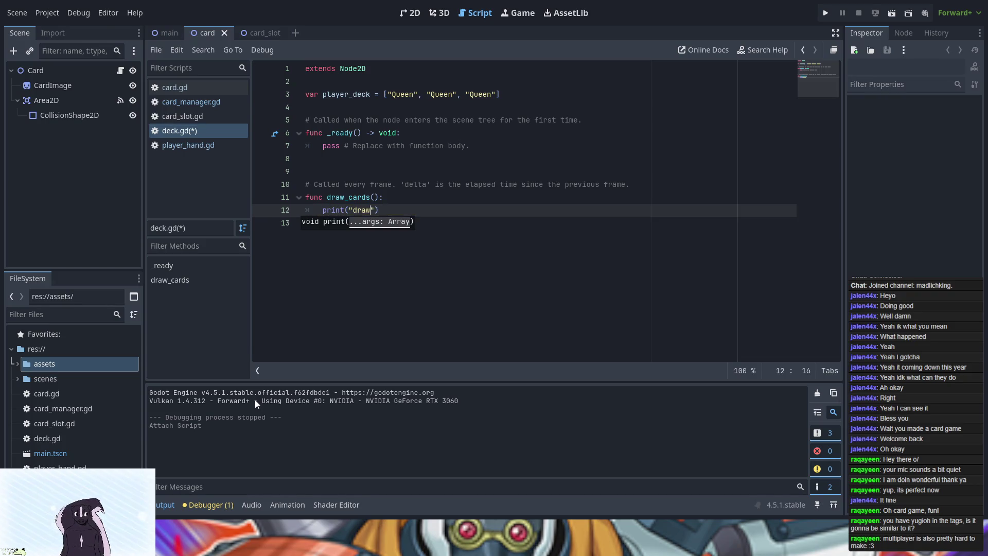
pyautogui.write(' cardo')
pyautogui.click(485, 287)
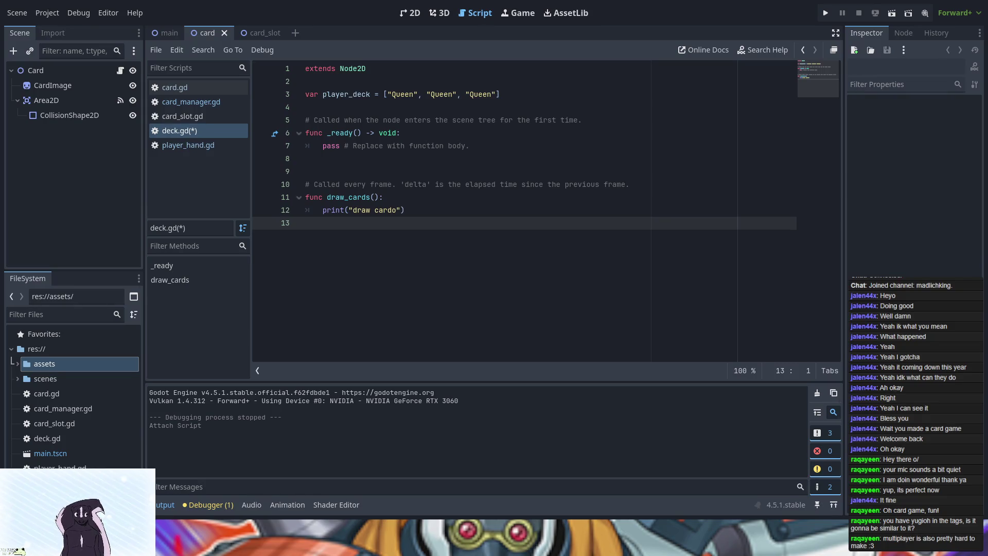
pyautogui.click(375, 210)
pyautogui.write('monster')
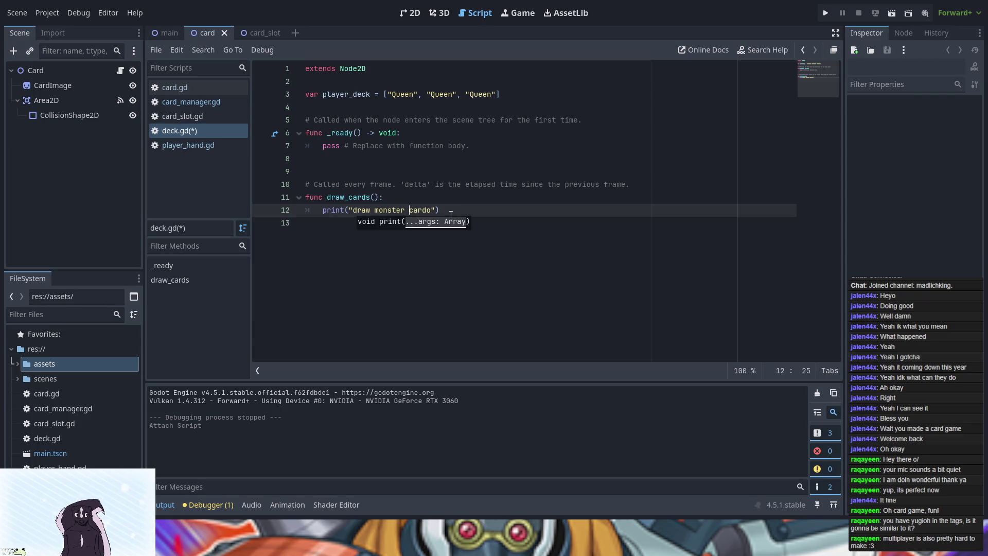
pyautogui.click(451, 215)
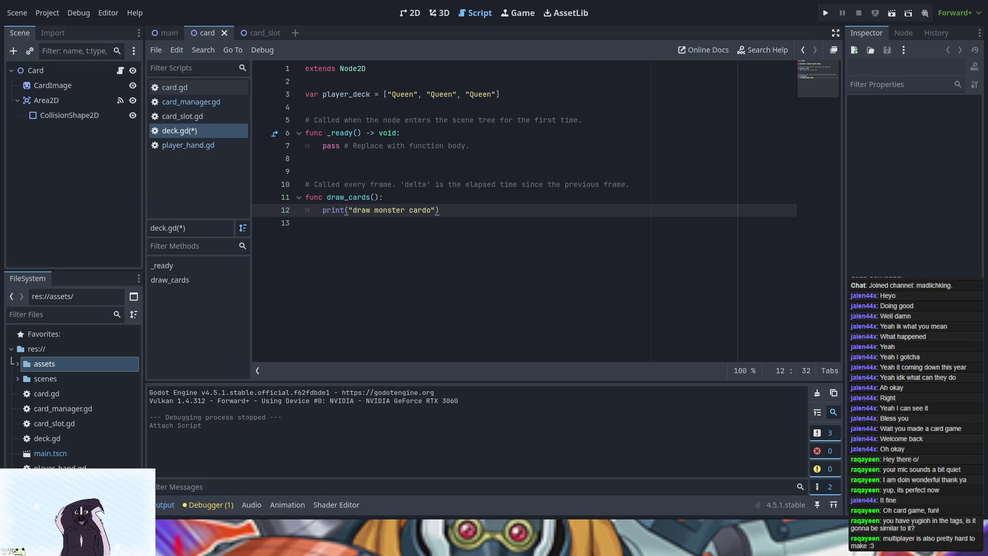
# Open card_manager.gd from the main scene and select the whole _input handler near line 25.
pyautogui.click(166, 33)
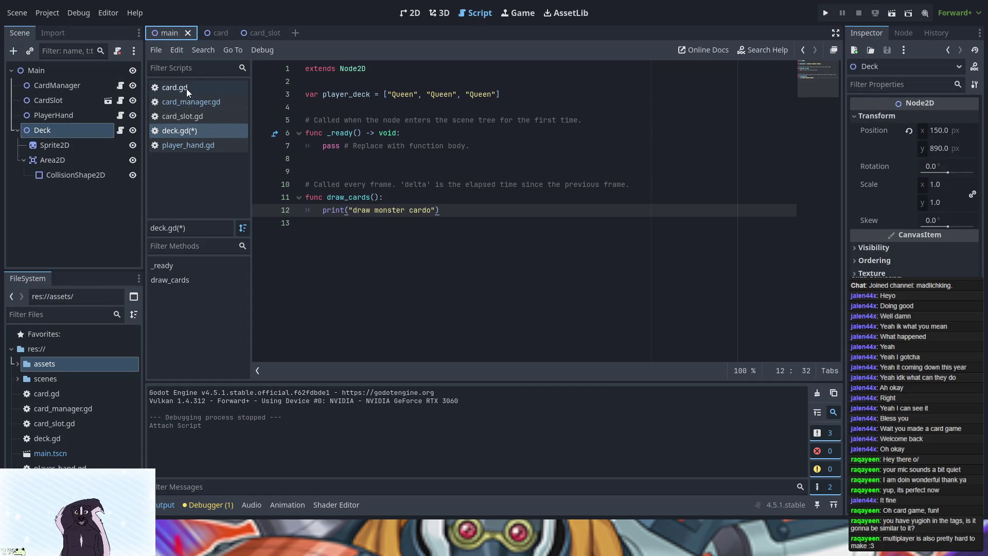
pyautogui.click(189, 105)
pyautogui.scroll(6, 496, 270)
pyautogui.scroll(-6, 496, 270)
pyautogui.scroll(6, 467, 214)
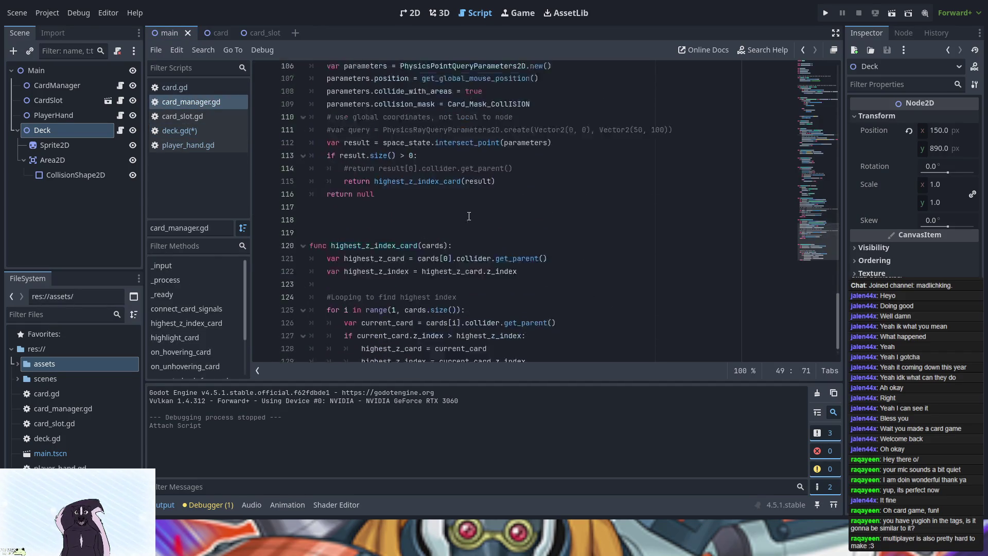
pyautogui.scroll(3, 492, 249)
pyautogui.scroll(2, 492, 248)
pyautogui.scroll(-4, 478, 240)
pyautogui.scroll(4, 459, 229)
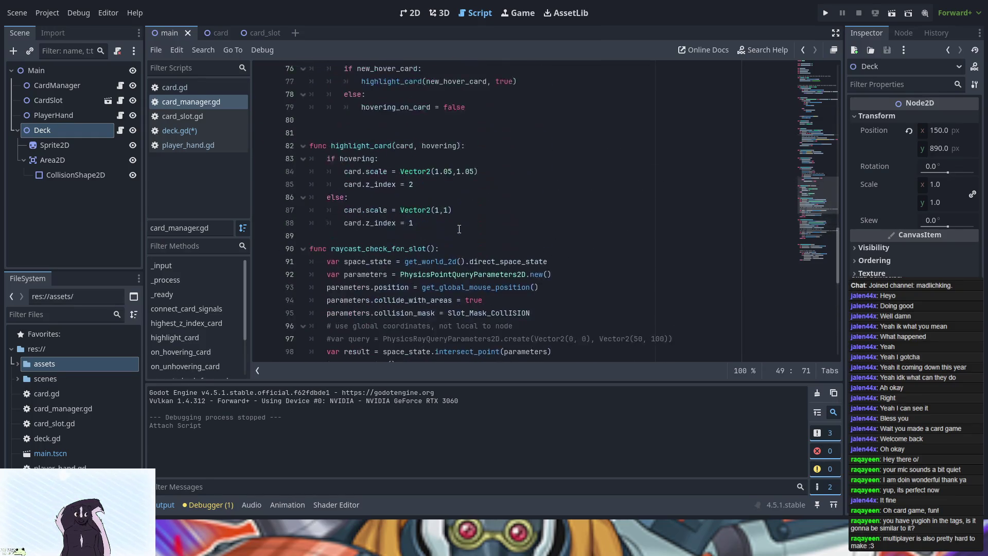
pyautogui.scroll(13, 459, 229)
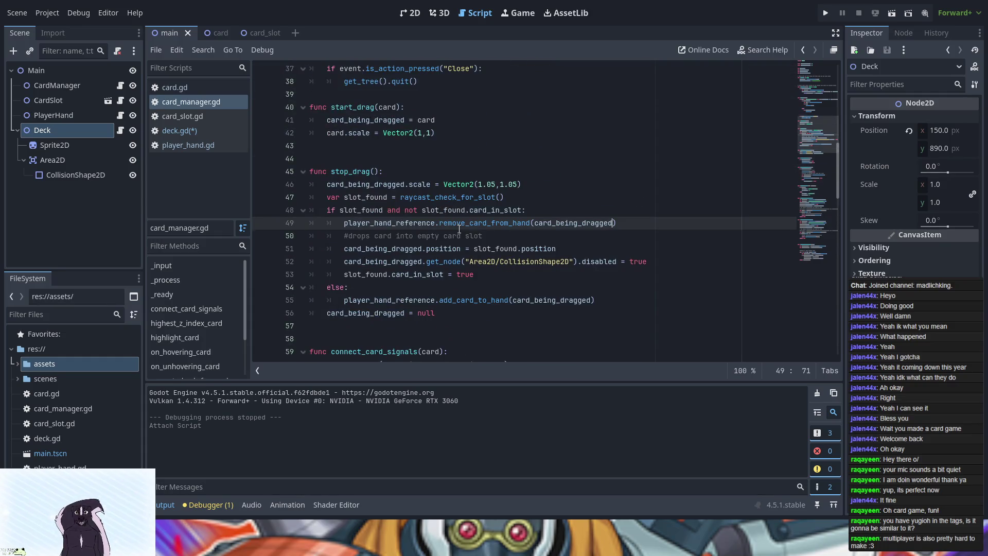
pyautogui.scroll(8, 459, 229)
pyautogui.moveTo(311, 222)
pyautogui.mouseDown()
pyautogui.moveTo(418, 250)
pyautogui.moveTo(449, 288)
pyautogui.moveTo(460, 349)
pyautogui.mouseUp()
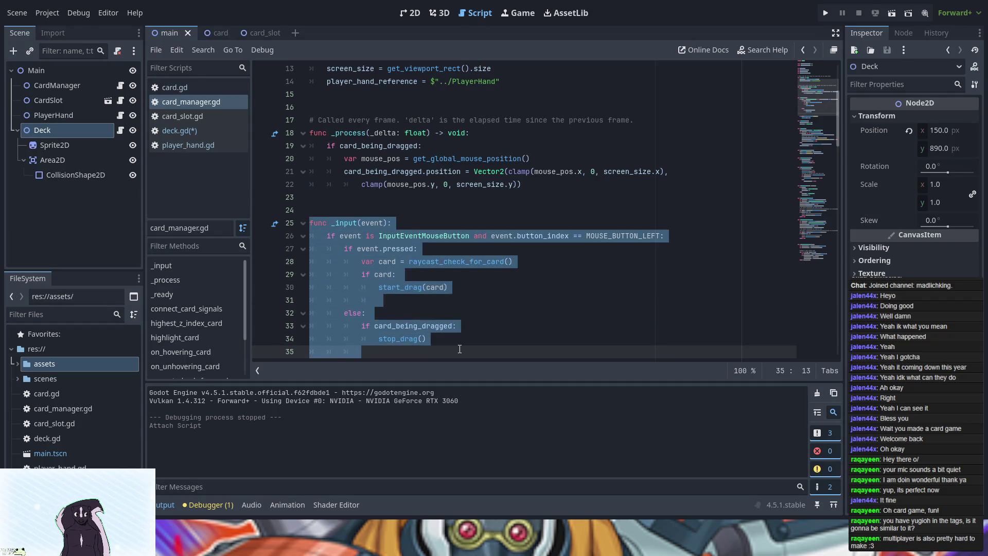
# Comment out the func _input line with a # mark.
pyautogui.click(313, 223)
pyautogui.write('#')
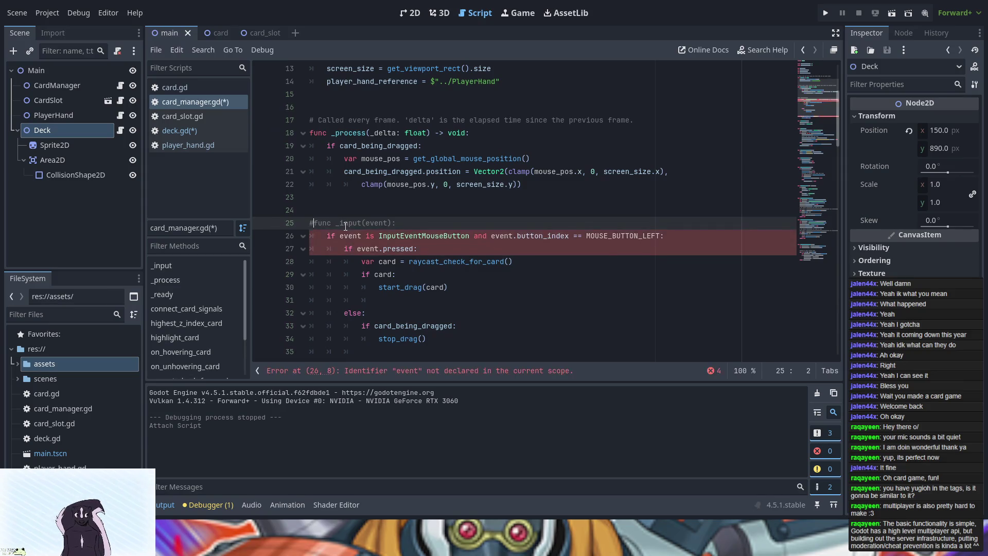
pyautogui.press('BackSpace')
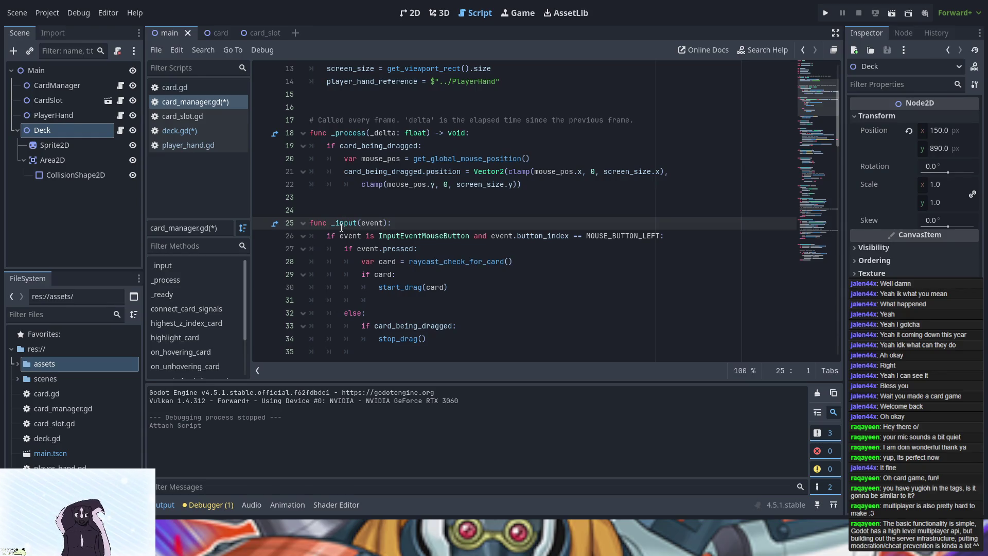
pyautogui.click(307, 235)
pyautogui.click(306, 236)
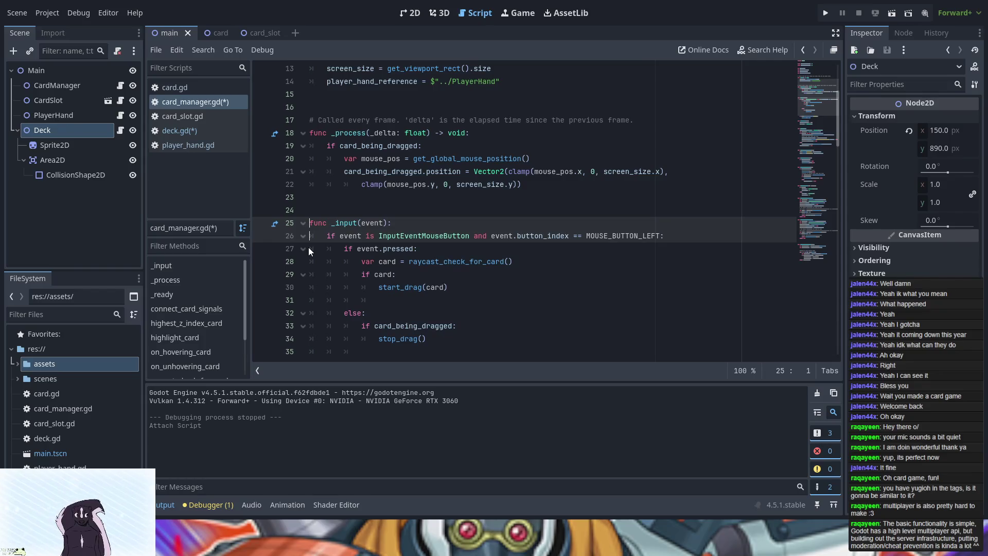
pyautogui.click(307, 225)
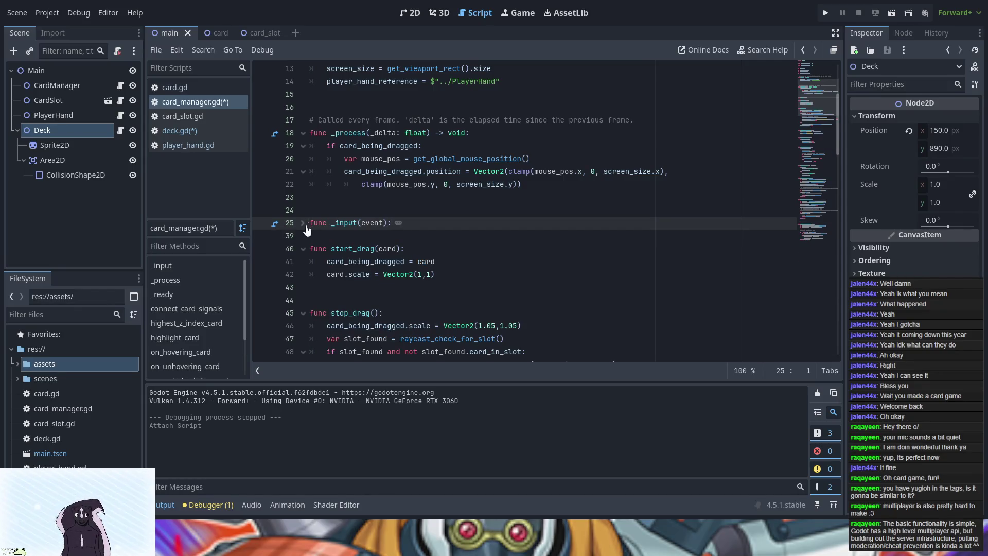
pyautogui.click(307, 225)
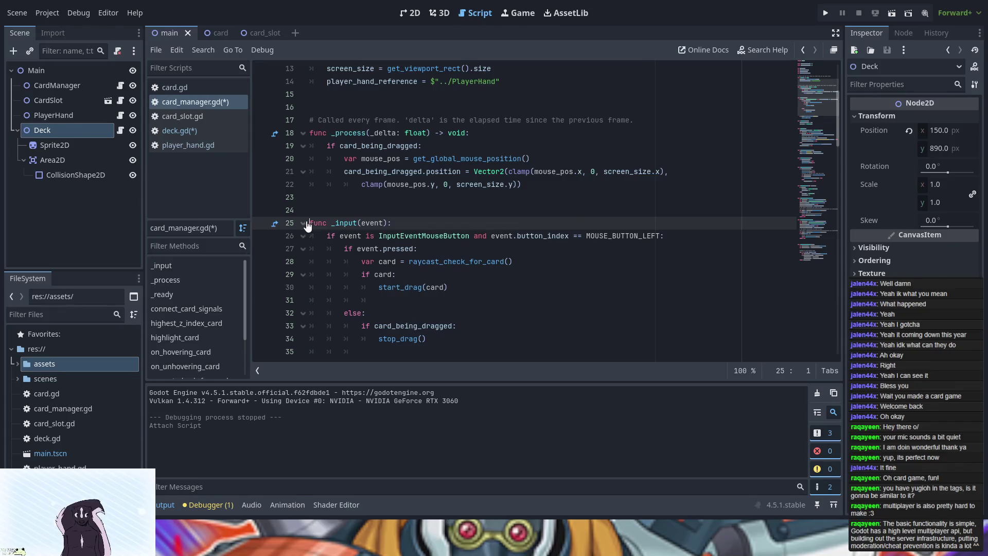
pyautogui.click(307, 224)
pyautogui.write('3')
pyautogui.press('BackSpace')
pyautogui.write('#')
pyautogui.click(302, 223)
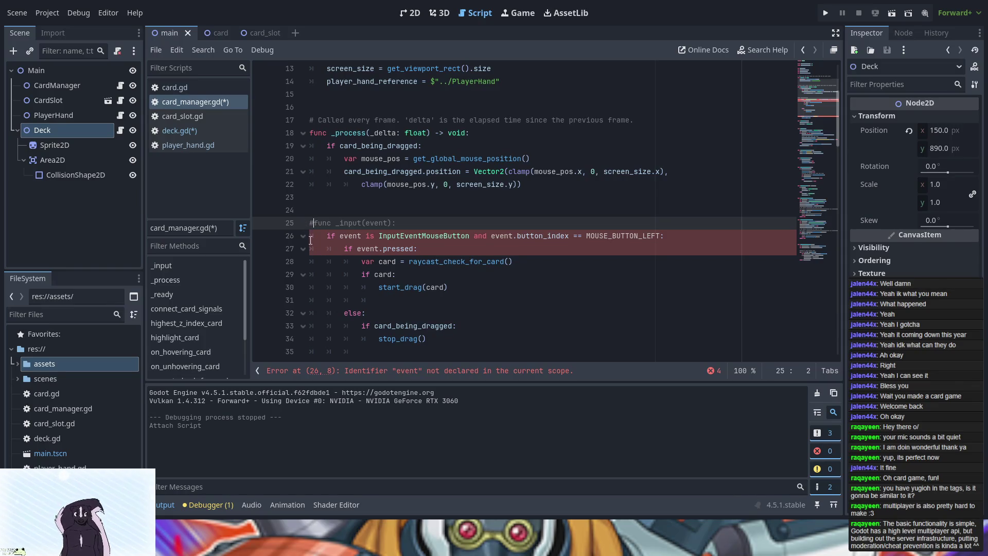
# Comment out the _input body on lines 26–38 with # using a multi-line selection.
pyautogui.click(311, 240)
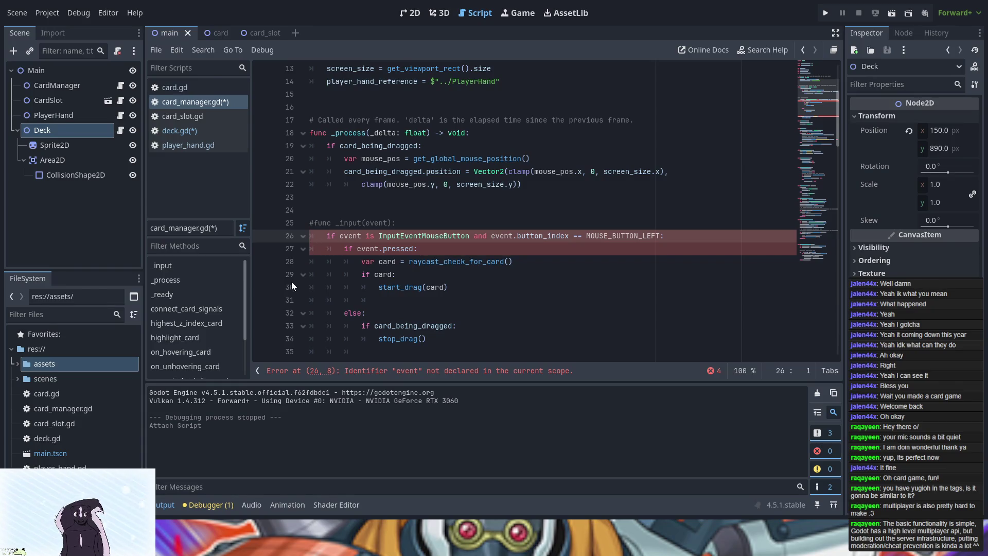
pyautogui.moveTo(310, 250); pyautogui.dragTo(311, 352)
pyautogui.scroll(-2, 310, 352)
pyautogui.moveTo(311, 275)
pyautogui.mouseDown()
pyautogui.moveTo(314, 323)
pyautogui.moveTo(383, 330)
pyautogui.mouseUp()
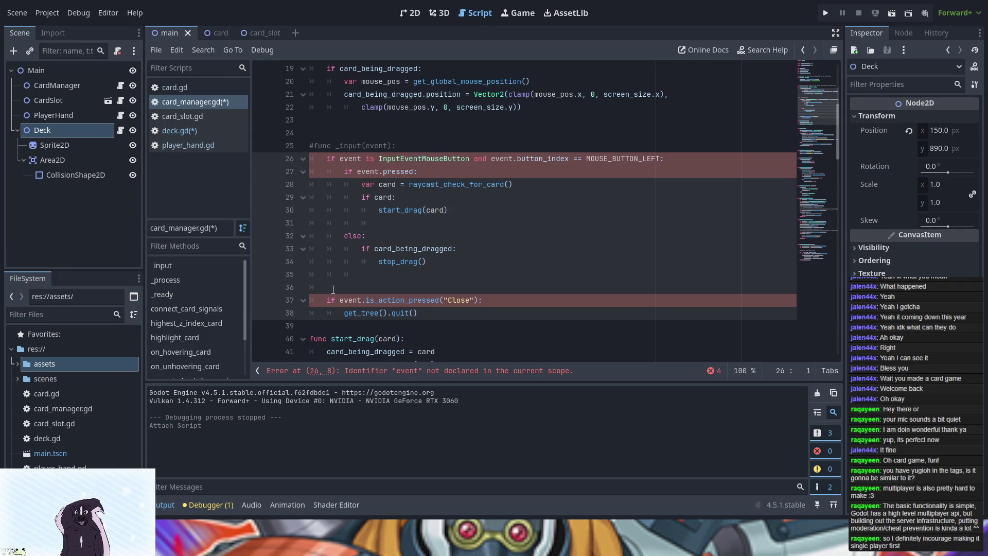
pyautogui.write('#')
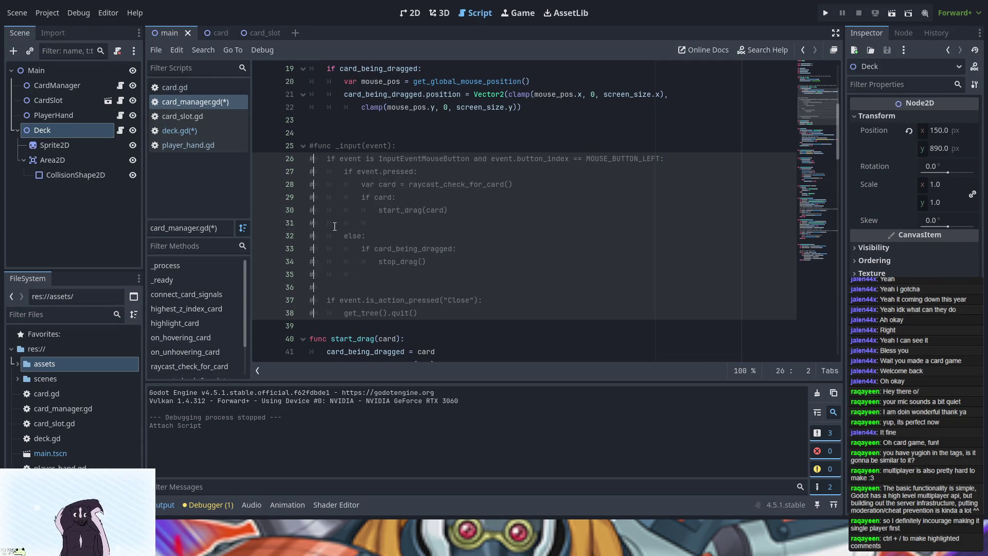
pyautogui.click(340, 224)
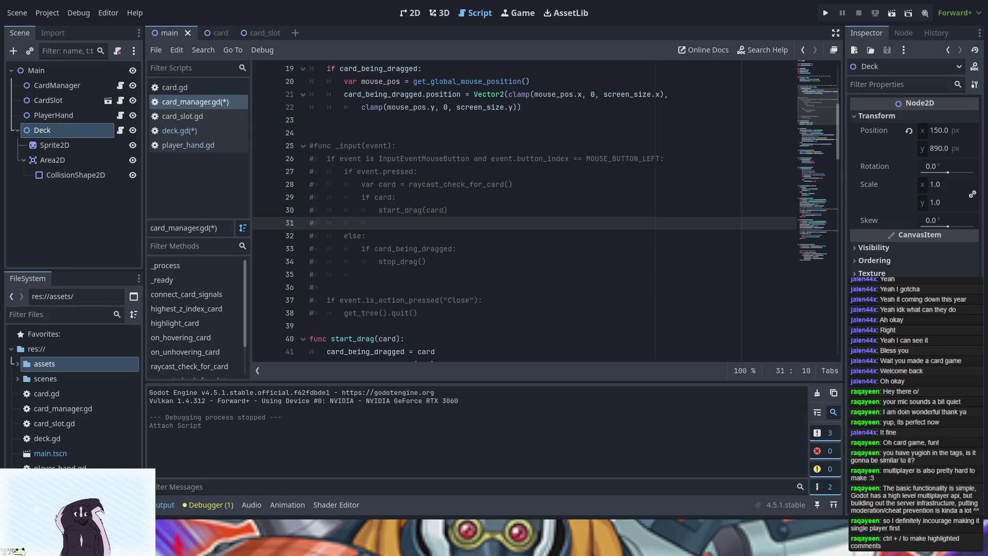
# Delete the two empty commented lines above the Close check, then select lines 25–36.
pyautogui.click(431, 315)
pyautogui.click(326, 300)
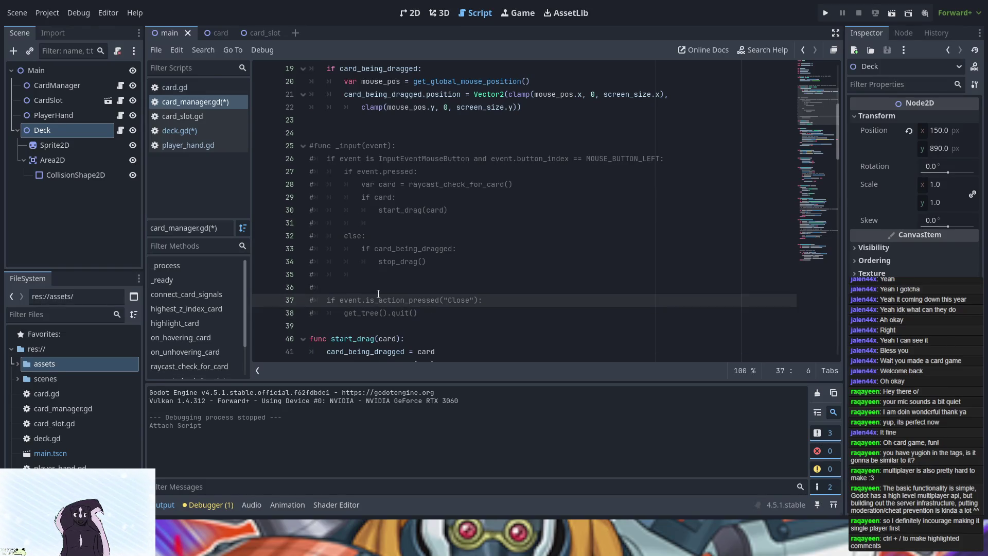
pyautogui.press('Up')
pyautogui.hotkey('ctrl', 'shift', 'k')
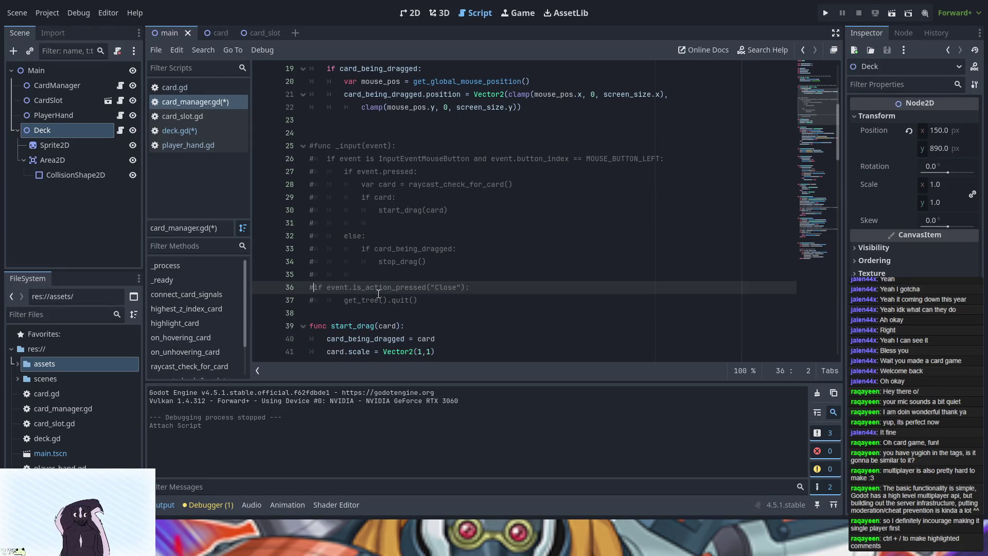
pyautogui.press('Up')
pyautogui.hotkey('ctrl', 'shift', 'k')
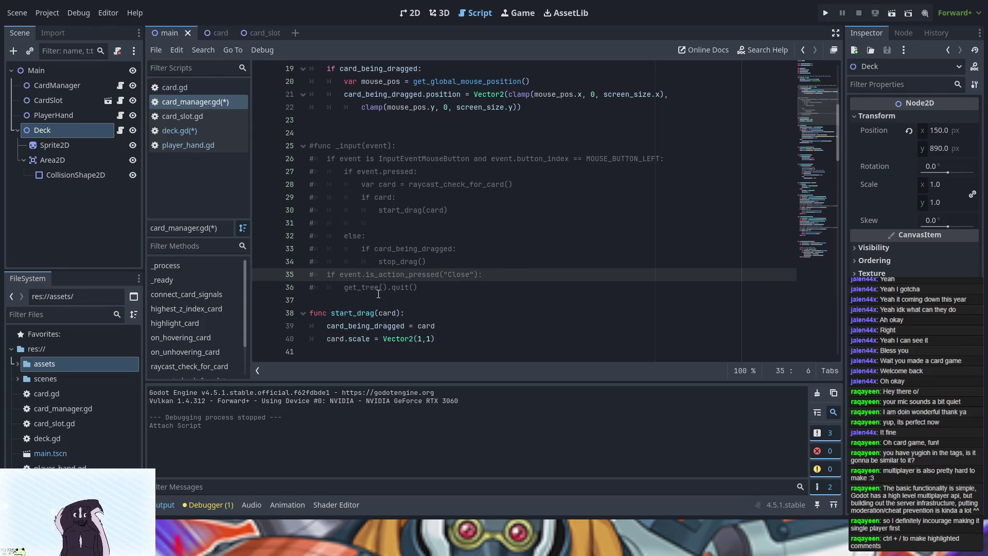
pyautogui.moveTo(417, 287)
pyautogui.mouseDown()
pyautogui.moveTo(330, 229)
pyautogui.moveTo(311, 151)
pyautogui.mouseUp()
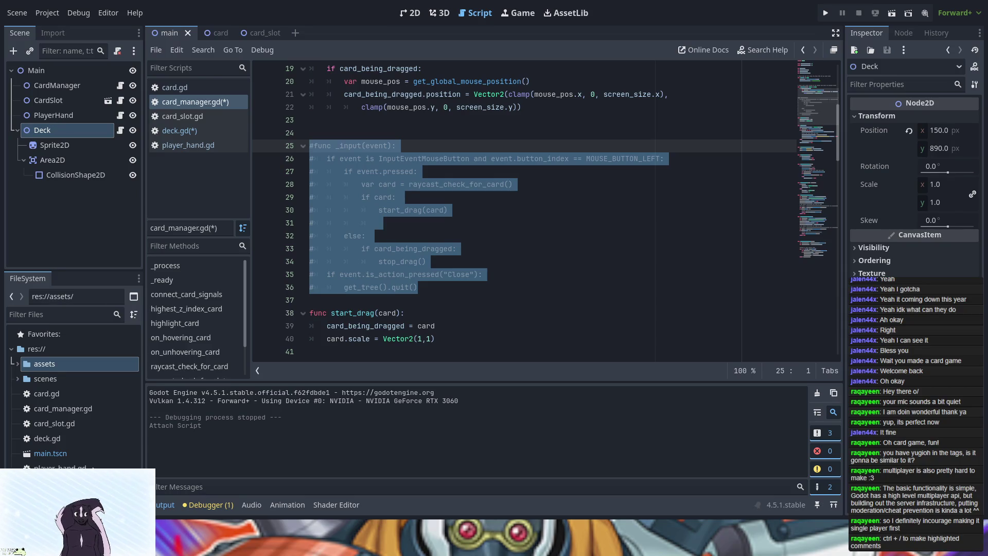
pyautogui.moveTo(471, 293)
pyautogui.mouseDown()
pyautogui.moveTo(309, 237)
pyautogui.moveTo(304, 146)
pyautogui.mouseUp()
pyautogui.scroll(1, 304, 146)
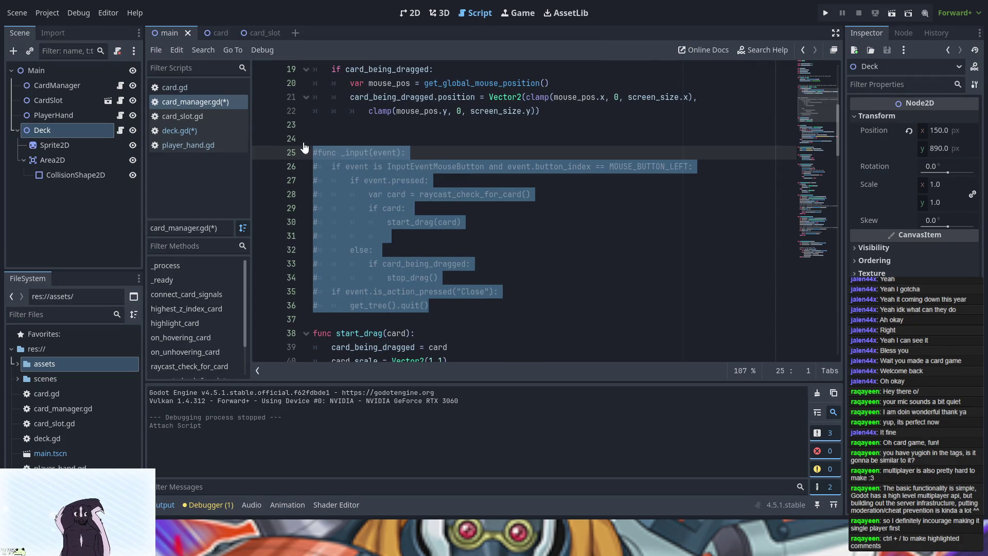
pyautogui.scroll(-1, 304, 147)
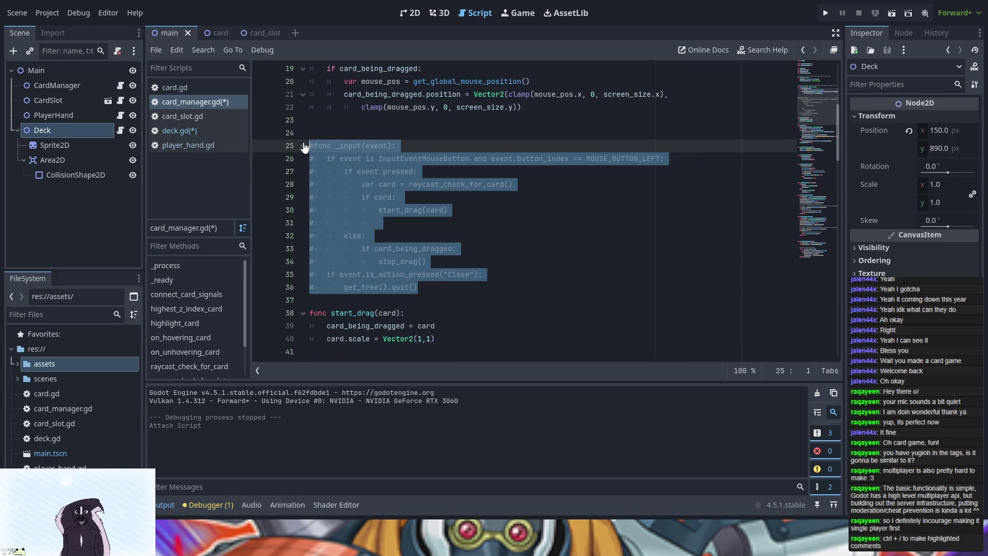
pyautogui.click(331, 279)
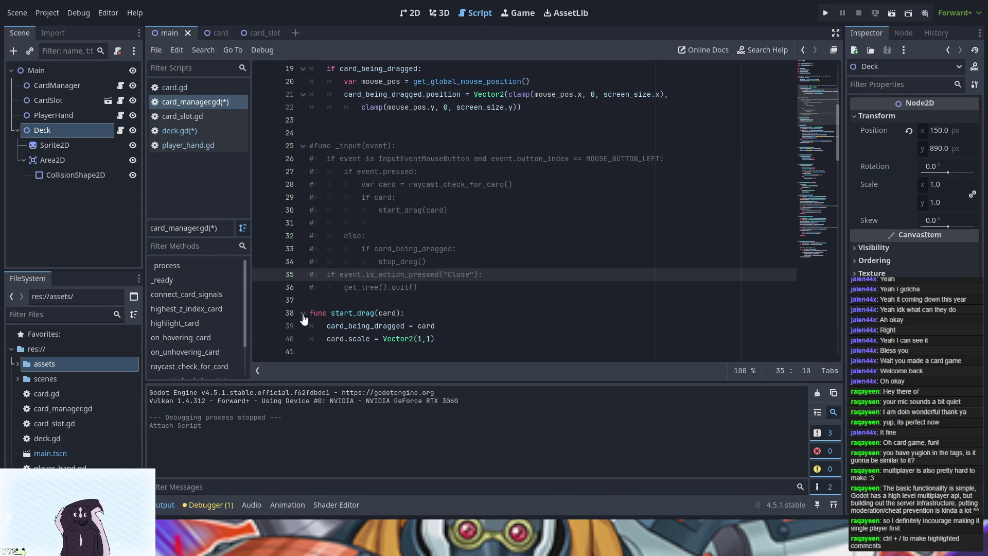
pyautogui.moveTo(310, 314); pyautogui.dragTo(445, 336)
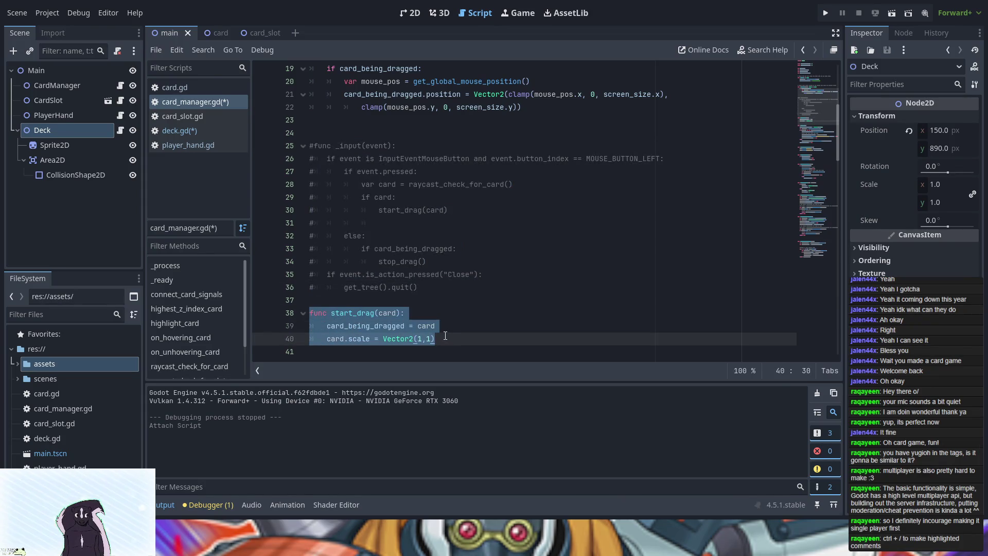
pyautogui.scroll(1, 446, 336)
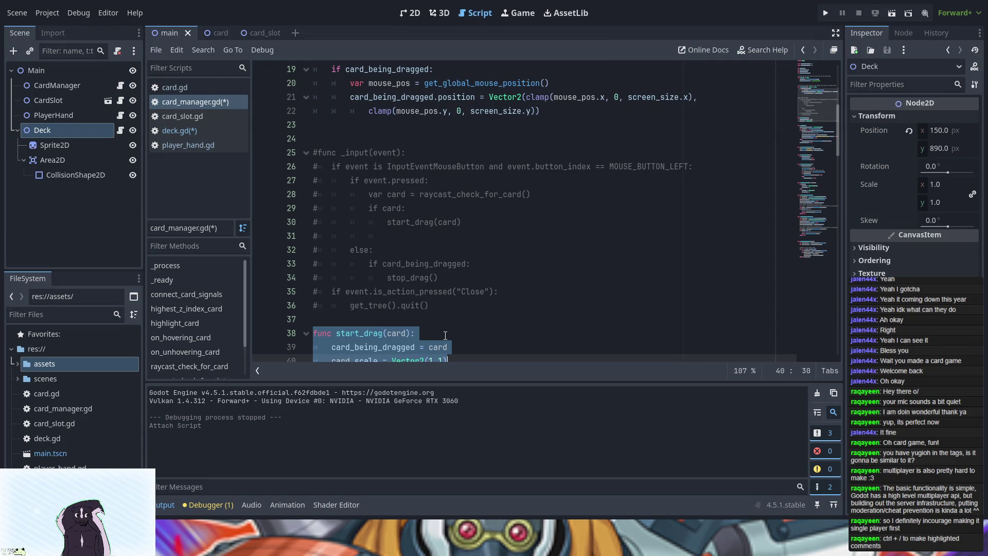
pyautogui.scroll(-1, 445, 335)
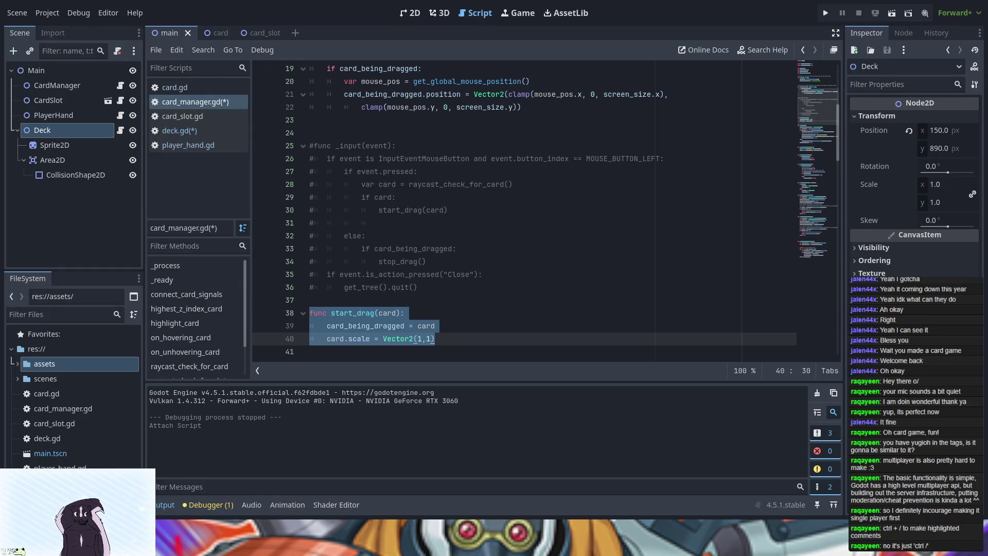
pyautogui.click(418, 249)
# Re-comment lines 25–36 with Ctrl+K so each # follows the indentation, then open deck.gd.
pyautogui.moveTo(418, 287)
pyautogui.mouseDown()
pyautogui.moveTo(329, 157)
pyautogui.moveTo(309, 149)
pyautogui.mouseUp()
pyautogui.hotkey('ctrl', 'c')
pyautogui.hotkey('ctrl', 'k')
pyautogui.hotkey('ctrl', 'k')
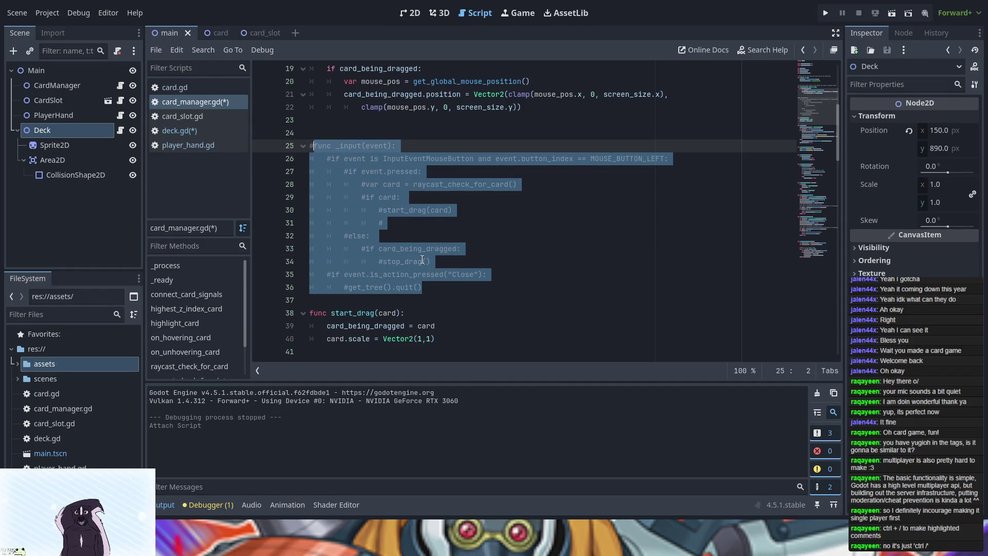
pyautogui.click(420, 288)
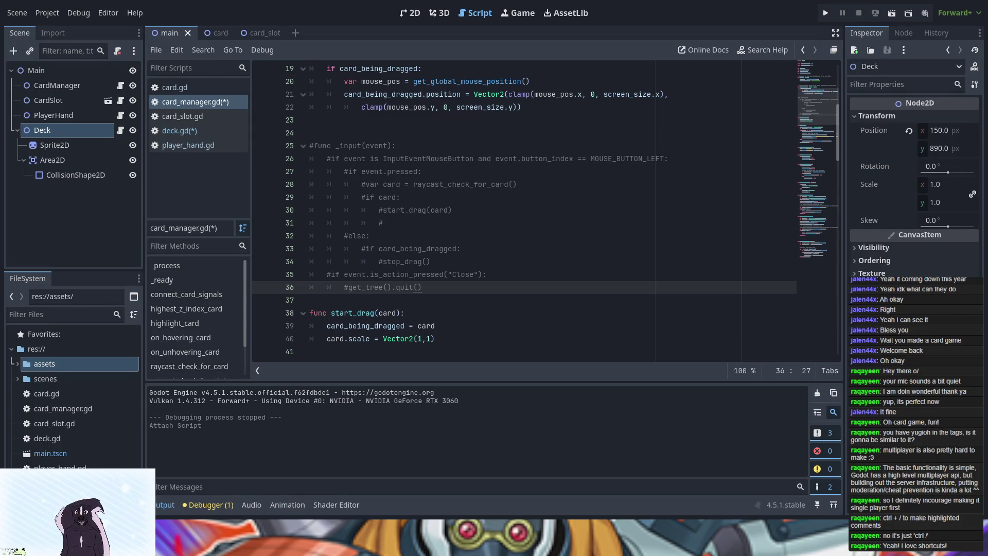
pyautogui.click(186, 130)
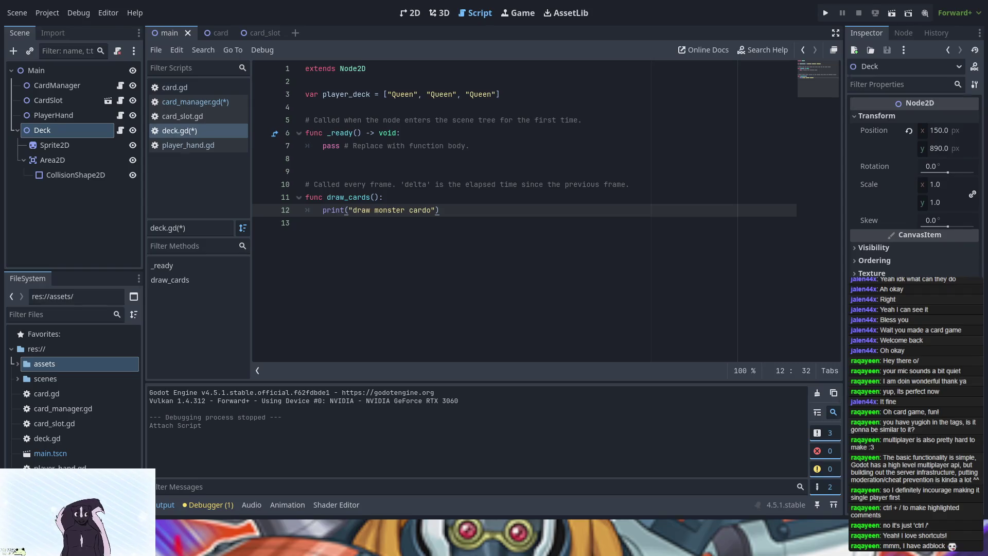
# Add a Node2D child named Input_Manager under Main and attach a new input_manager.gd script.
pyautogui.click(48, 69)
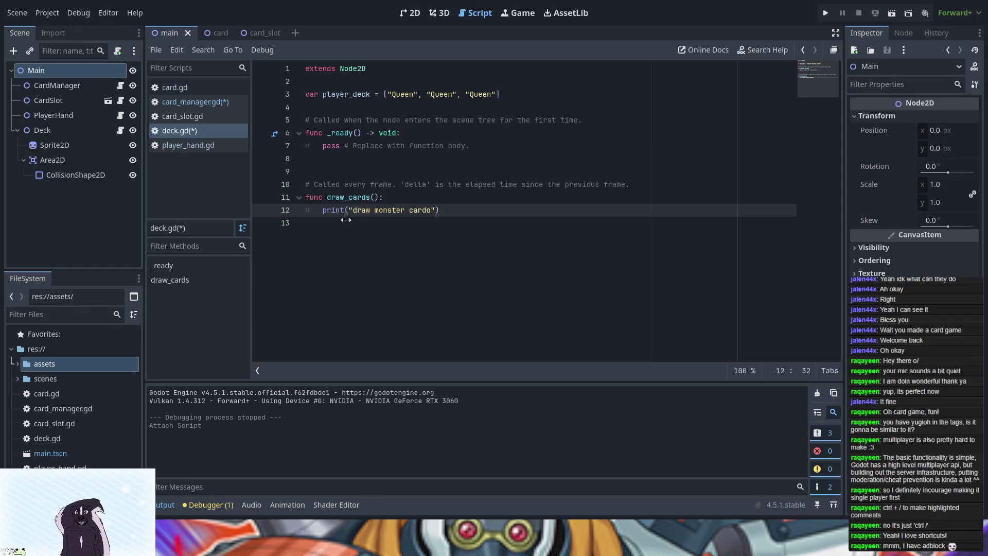
pyautogui.keyDown('shift'); pyautogui.click(379, 184); pyautogui.keyUp('shift')
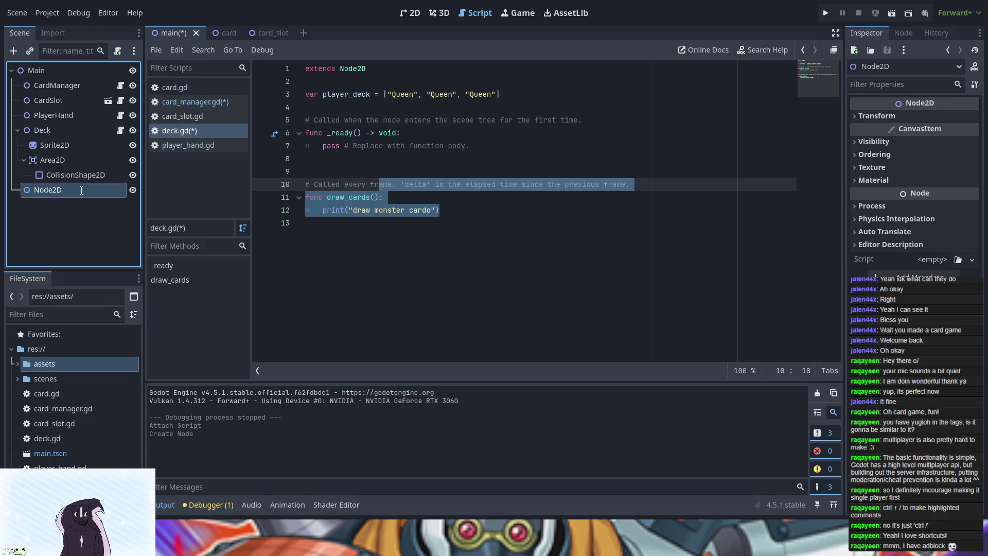
pyautogui.write('Input_Manager')
pyautogui.press('Return')
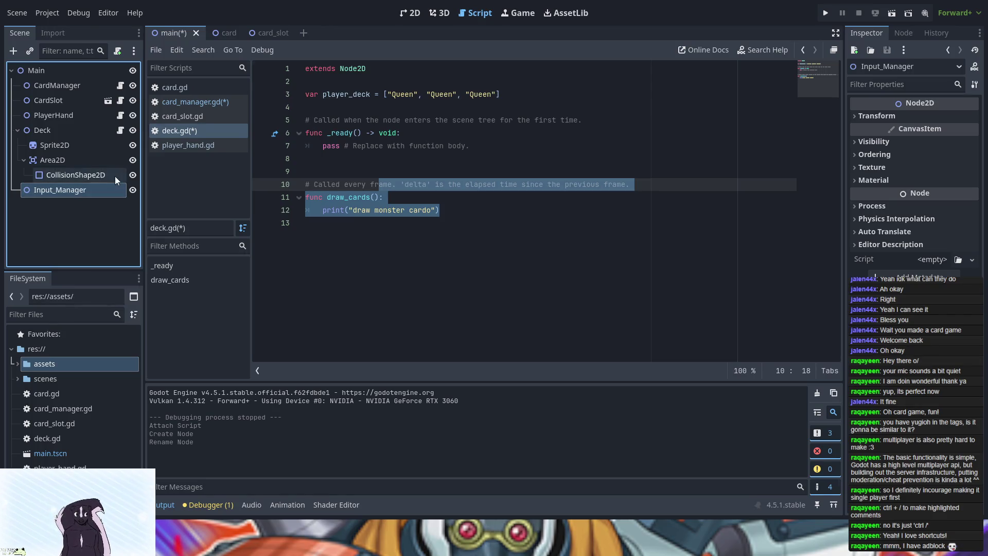
pyautogui.click(116, 53)
pyautogui.click(446, 359)
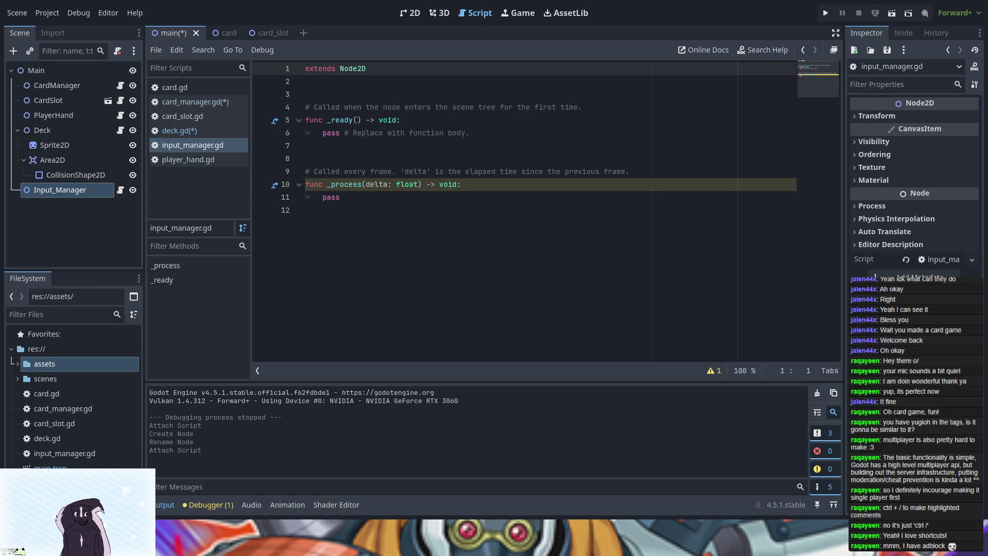
# Paste the copied _input handler over the template code and uncomment it with Ctrl+K.
pyautogui.moveTo(426, 214)
pyautogui.mouseDown()
pyautogui.moveTo(309, 165)
pyautogui.moveTo(303, 104)
pyautogui.mouseUp()
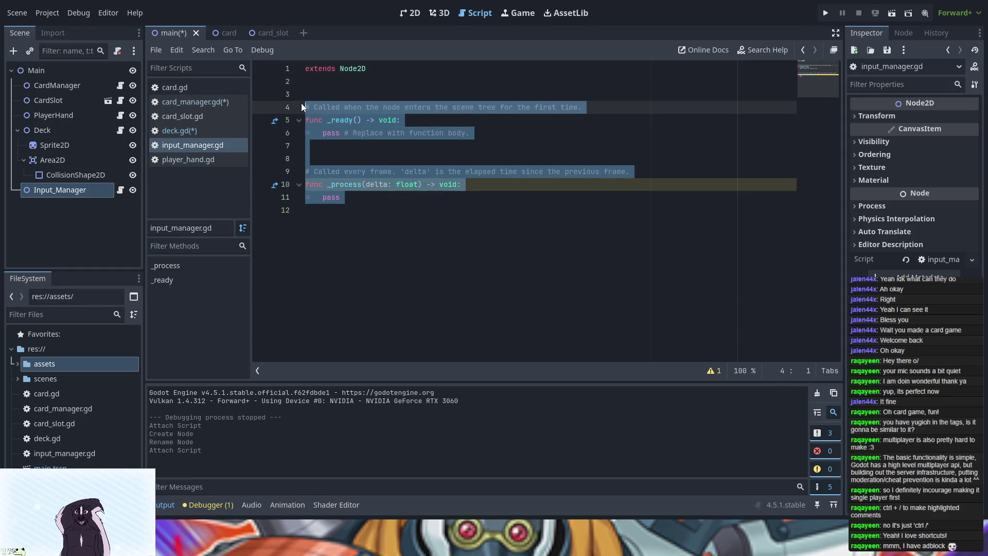
pyautogui.hotkey('ctrl', 'v')
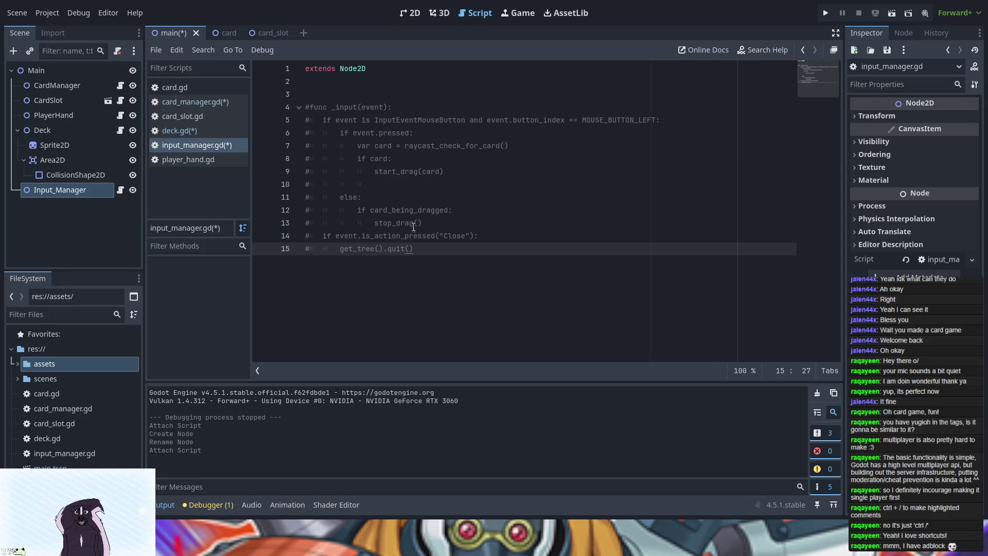
pyautogui.moveTo(415, 248)
pyautogui.mouseDown()
pyautogui.moveTo(322, 110)
pyautogui.moveTo(303, 112)
pyautogui.mouseUp()
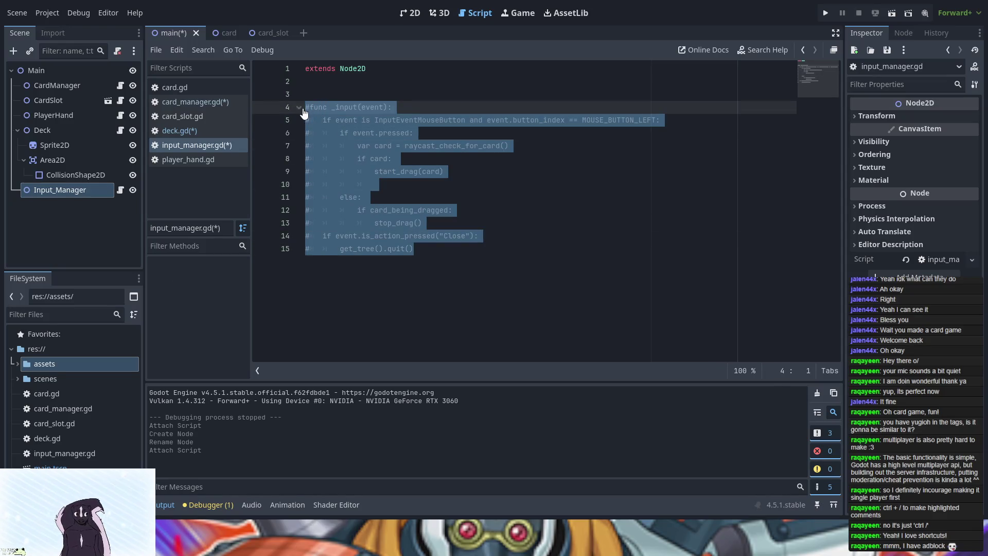
pyautogui.hotkey('ctrl', 'k')
pyautogui.click(419, 249)
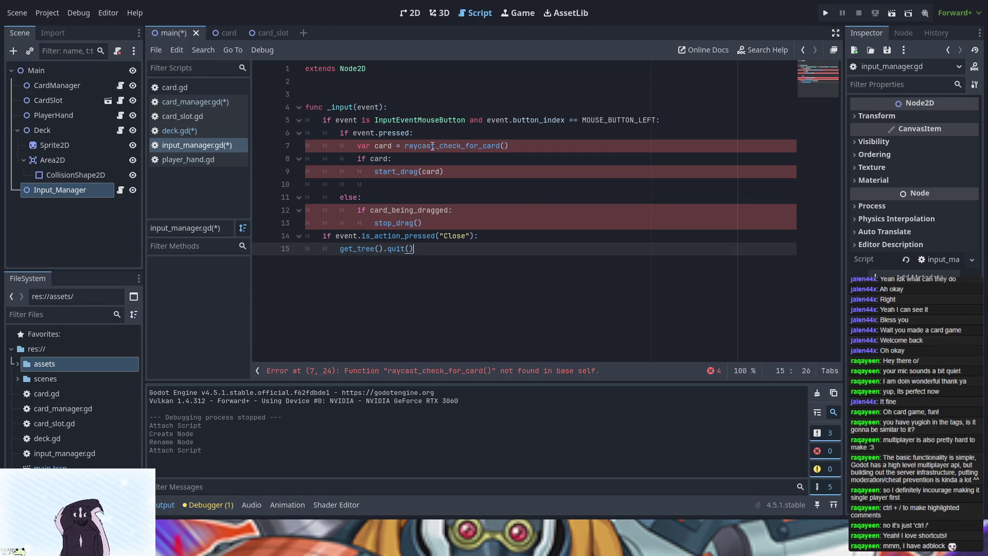
# Replace the stop-drag lines in the release branch with pass.
pyautogui.moveTo(405, 146); pyautogui.dragTo(359, 146)
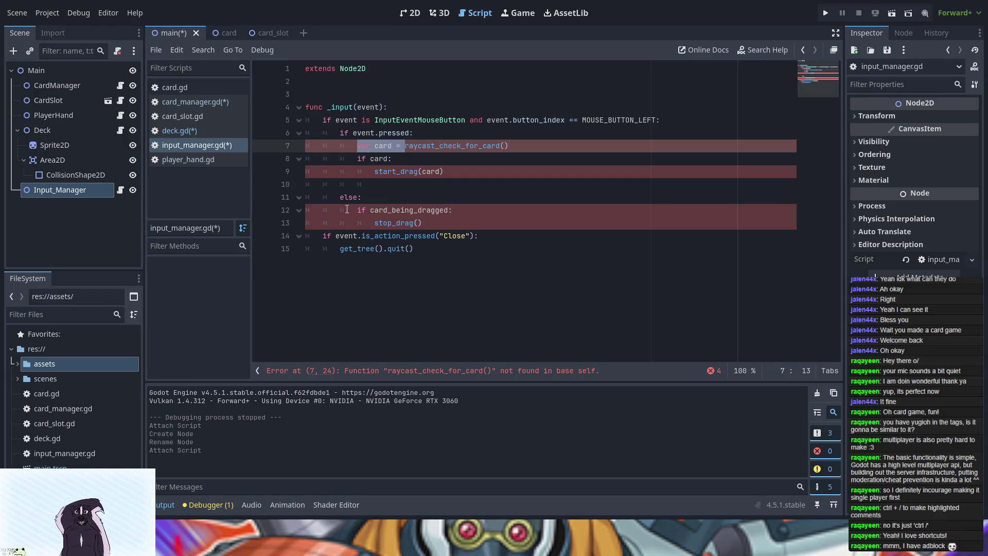
pyautogui.moveTo(354, 210); pyautogui.dragTo(427, 224)
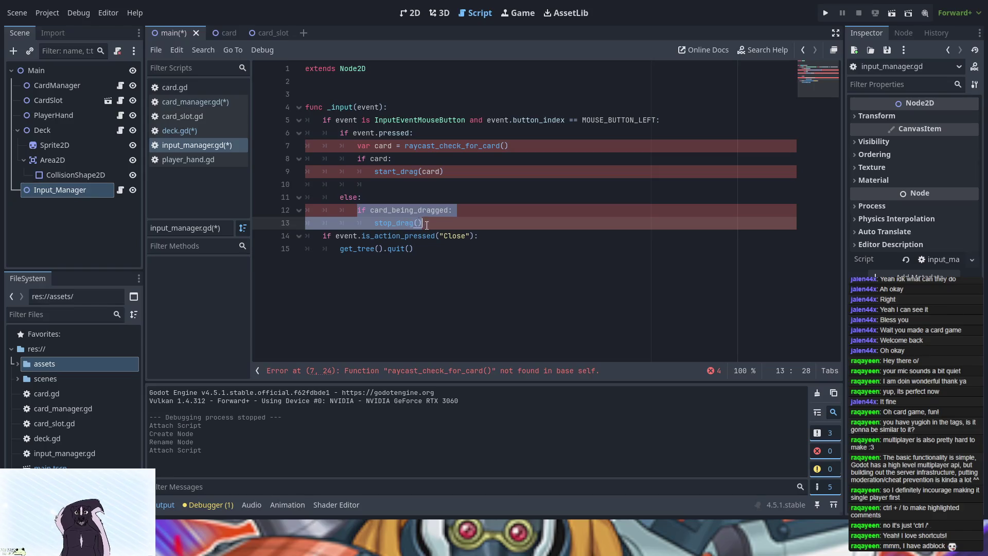
pyautogui.write('pass')
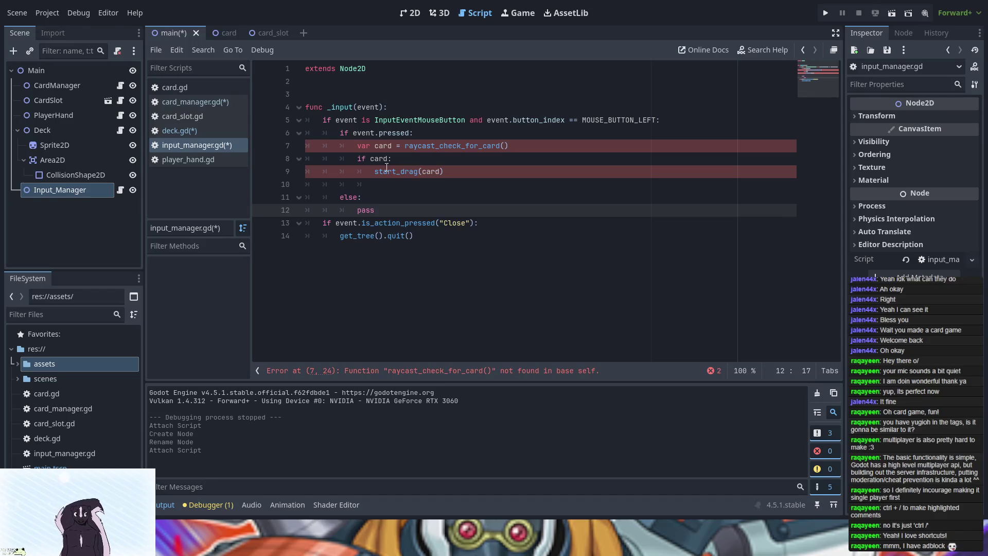
# Delete the var card assignment and the if card: check, keeping only the raycast call.
pyautogui.moveTo(444, 171)
pyautogui.mouseDown()
pyautogui.moveTo(360, 159)
pyautogui.moveTo(354, 146)
pyautogui.mouseUp()
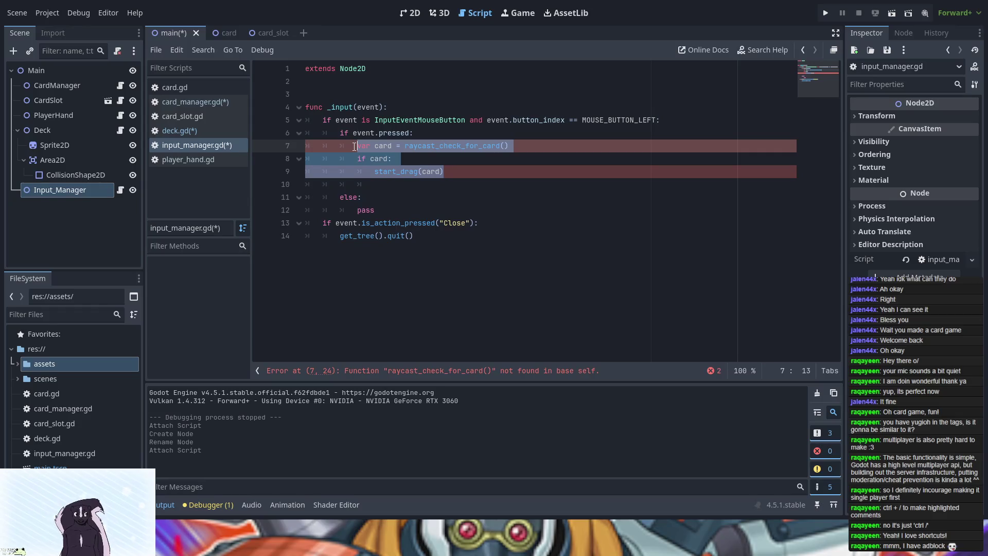
pyautogui.click(404, 145)
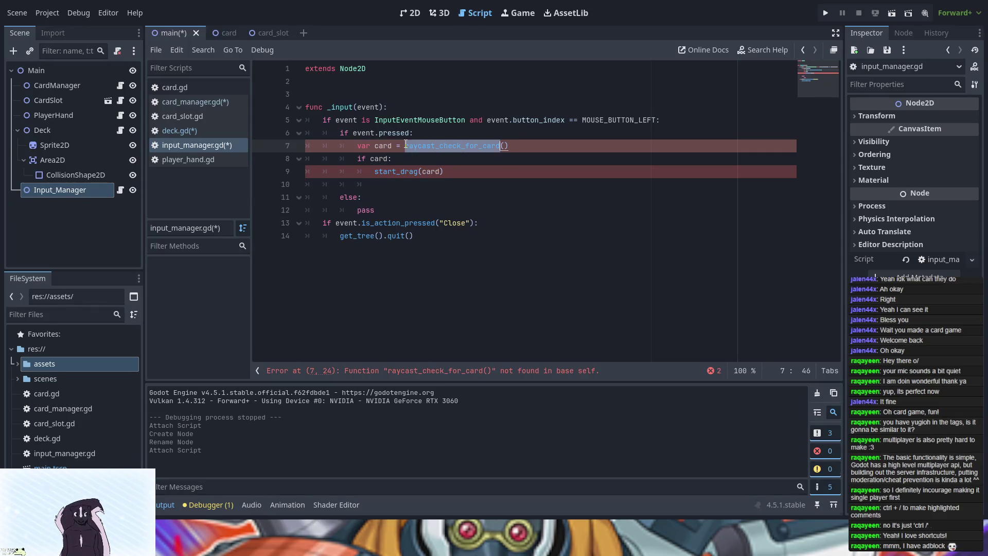
pyautogui.click(405, 146)
pyautogui.doubleClick(366, 145)
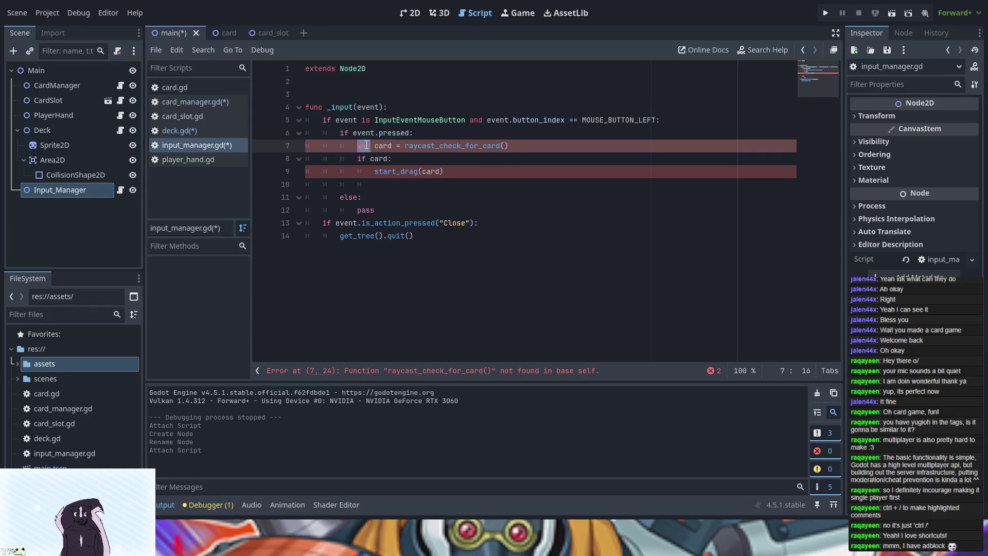
pyautogui.press('BackSpace')
pyautogui.press('Delete')
pyautogui.press('Delete')
pyautogui.press('Delete')
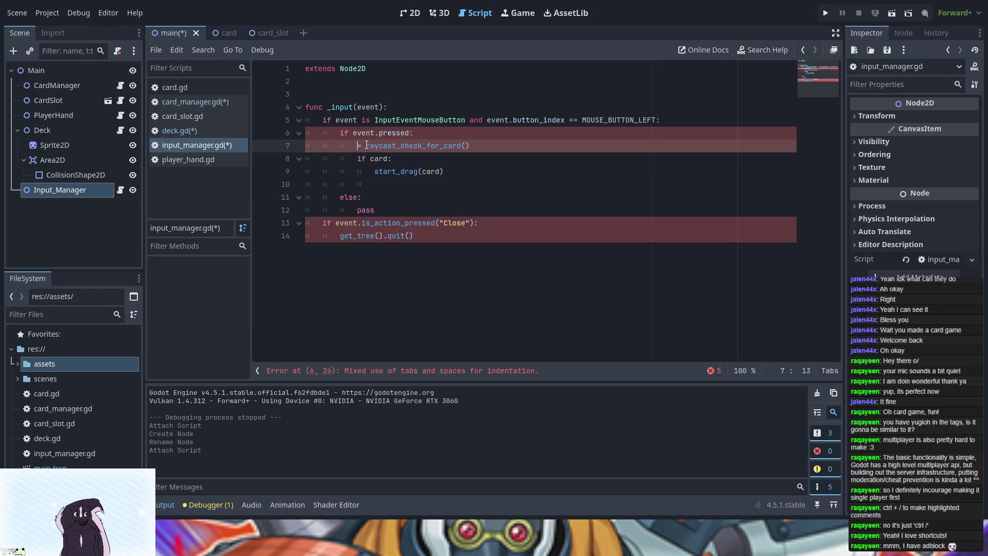
pyautogui.press('Down')
pyautogui.press('Delete')
pyautogui.press('Delete')
pyautogui.press('Delete')
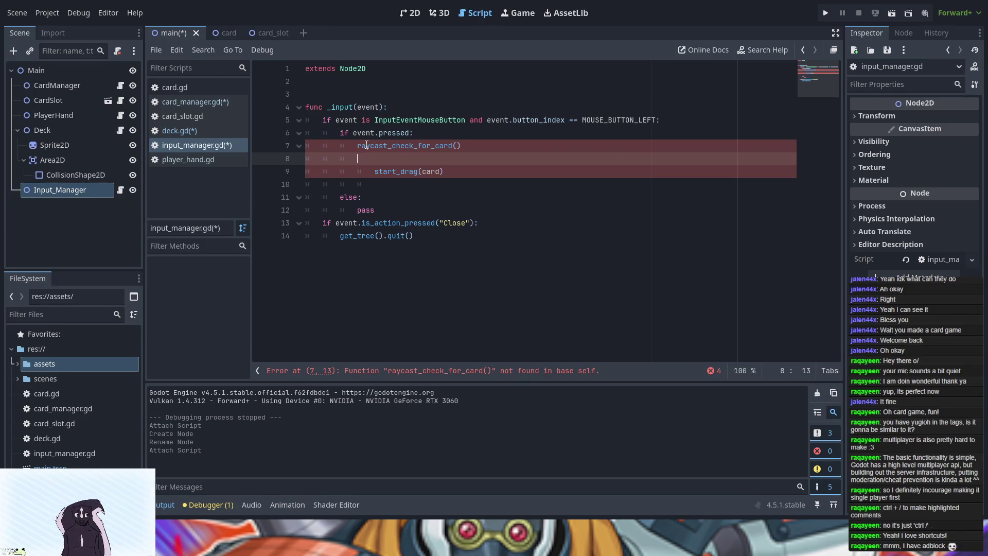
pyautogui.press('Delete')
pyautogui.press('Delete')
pyautogui.press('Delete')
pyautogui.press('Delete')
pyautogui.press('Delete')
pyautogui.press('Delete')
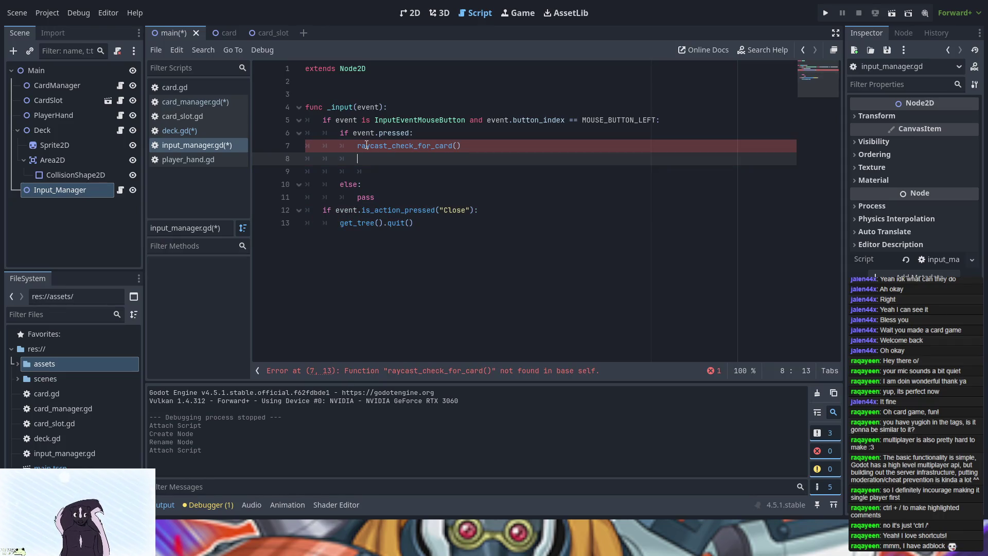
pyautogui.press('Delete')
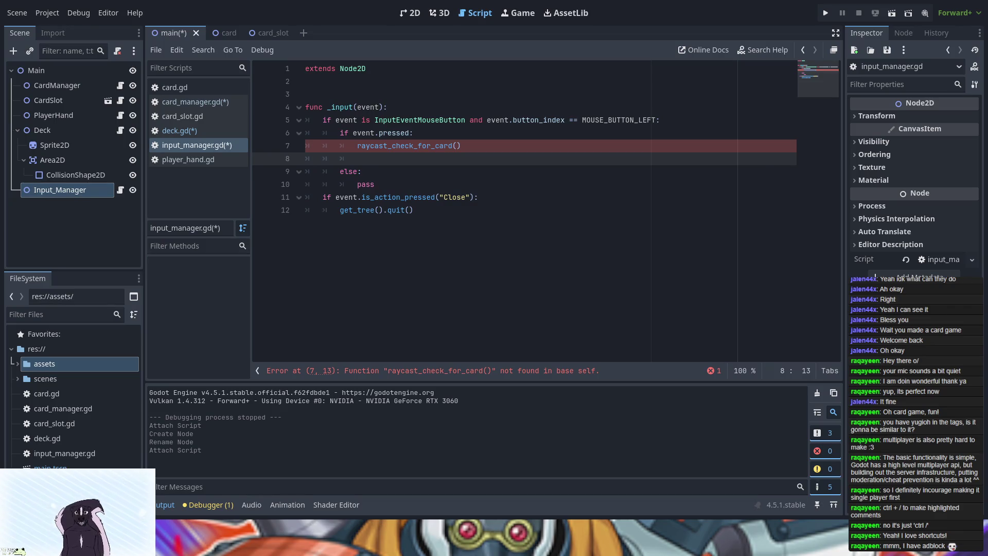
# Rename the call to raycast_at_cursor() and switch back to card_manager.gd.
pyautogui.moveTo(453, 145); pyautogui.dragTo(393, 143)
pyautogui.write('at_')
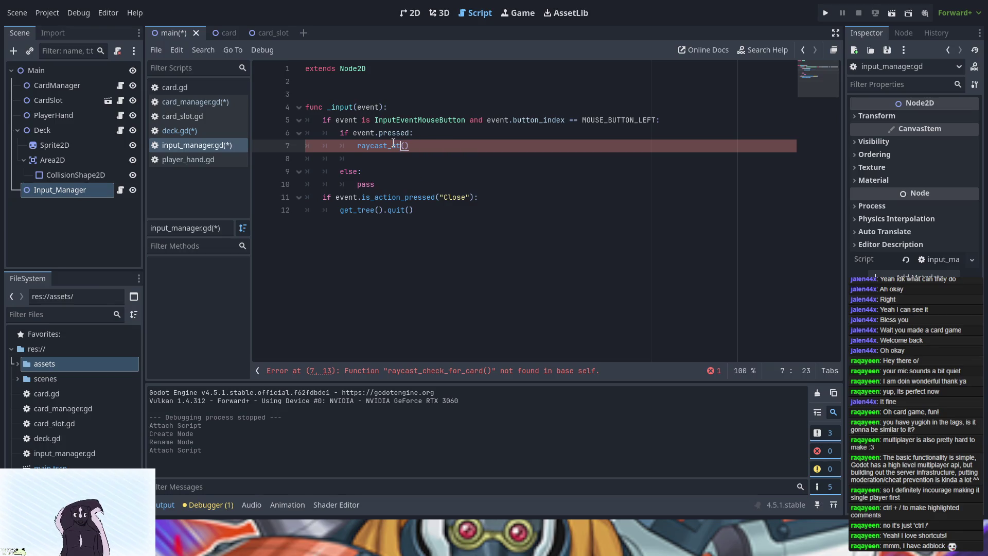
pyautogui.write('ursor')
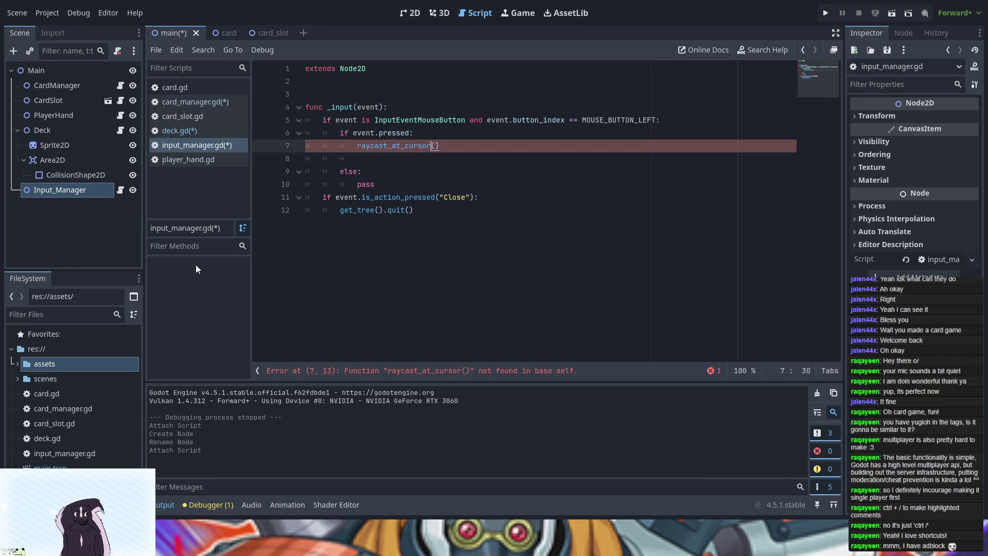
pyautogui.click(186, 102)
# Select and copy the raycast_check_for_slot function (lines 88–100) in card_manager.gd.
pyautogui.scroll(-5, 380, 294)
pyautogui.scroll(-12, 380, 294)
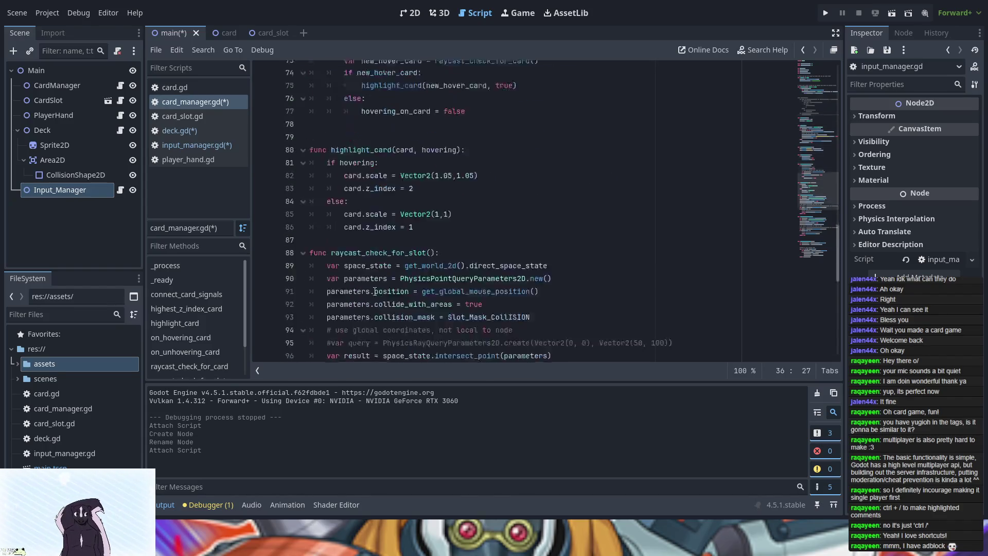
pyautogui.scroll(-6, 376, 292)
pyautogui.scroll(3, 357, 174)
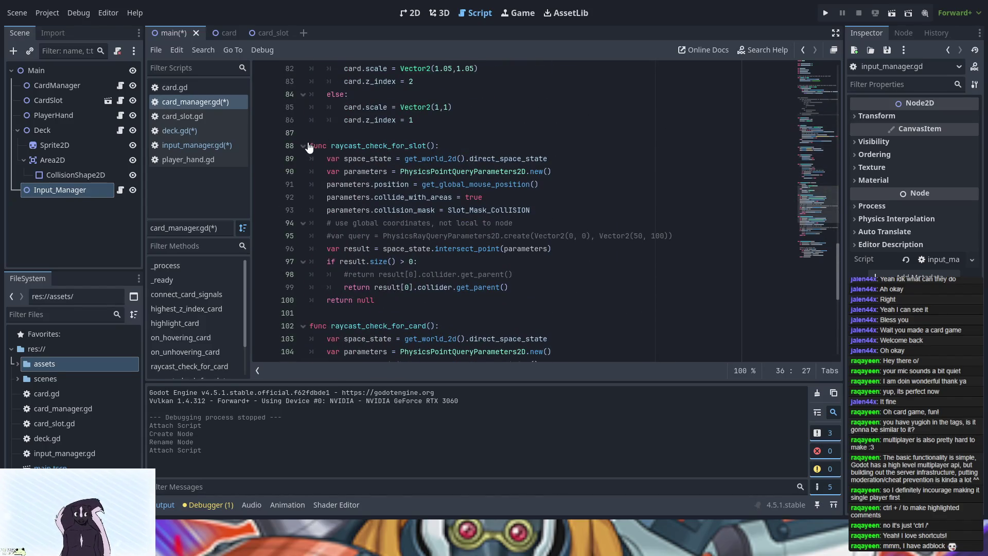
pyautogui.moveTo(311, 143)
pyautogui.mouseDown()
pyautogui.moveTo(442, 186)
pyautogui.moveTo(449, 299)
pyautogui.mouseUp()
pyautogui.hotkey('ctrl', 'c')
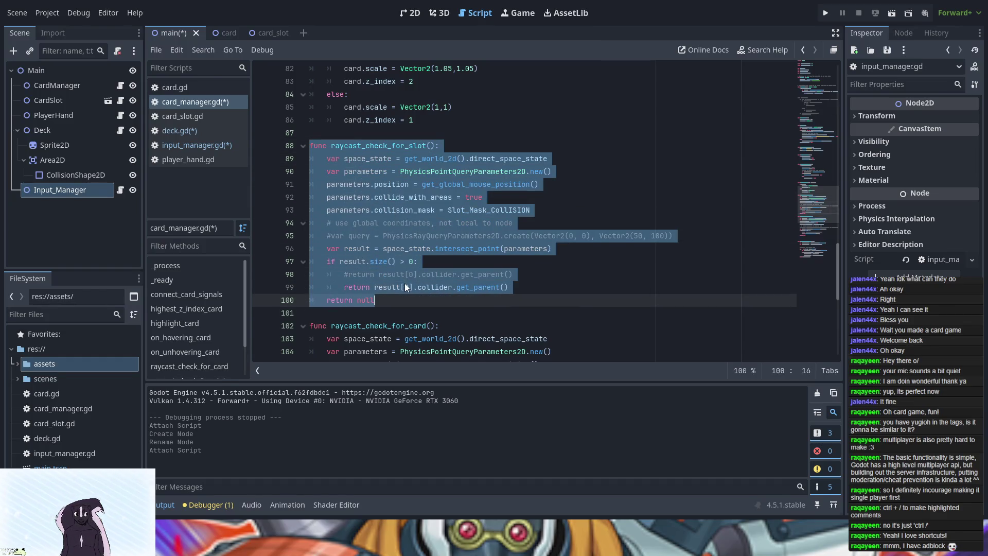
pyautogui.click(370, 197)
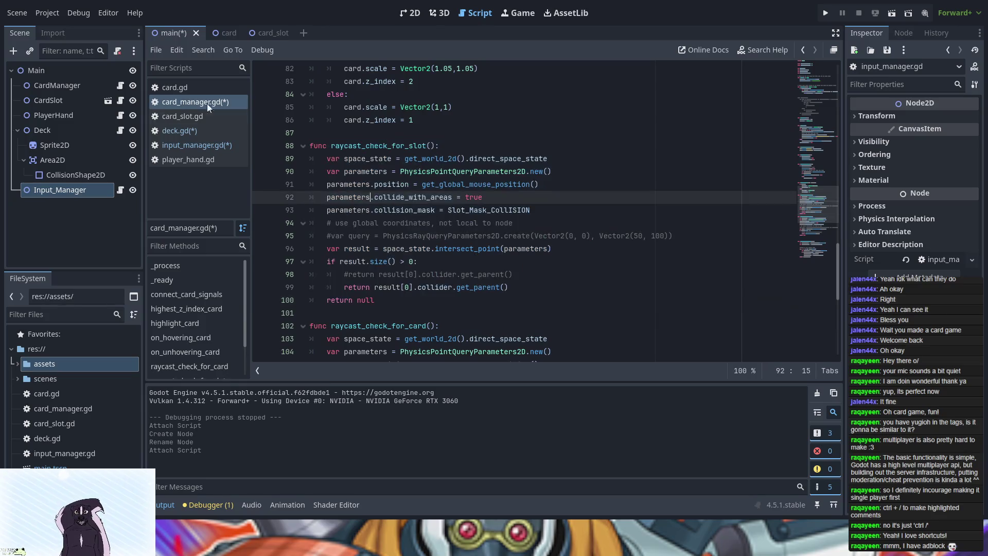
pyautogui.click(190, 160)
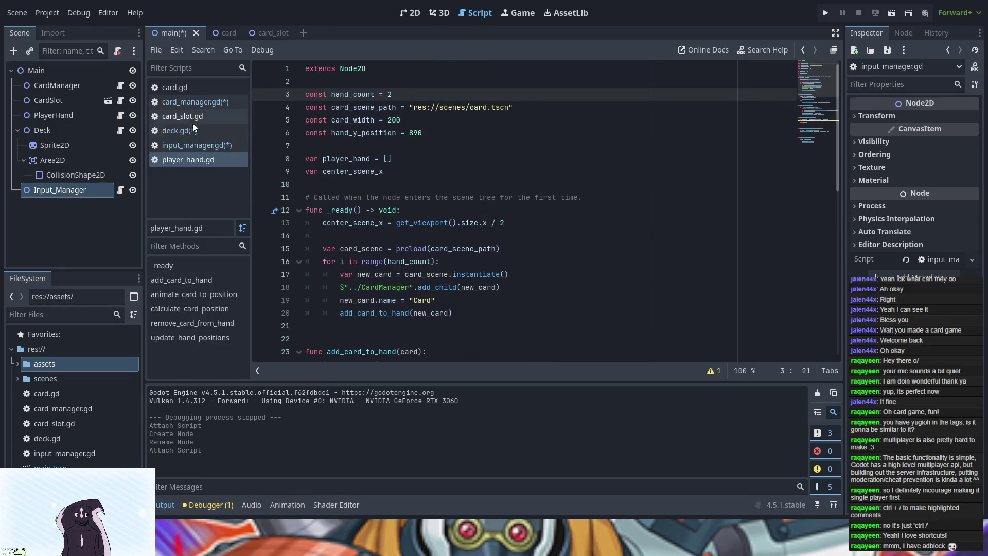
# Paste the raycast_check_for_slot function at the end of input_manager.gd after the _input handler.
pyautogui.click(193, 144)
pyautogui.click(409, 228)
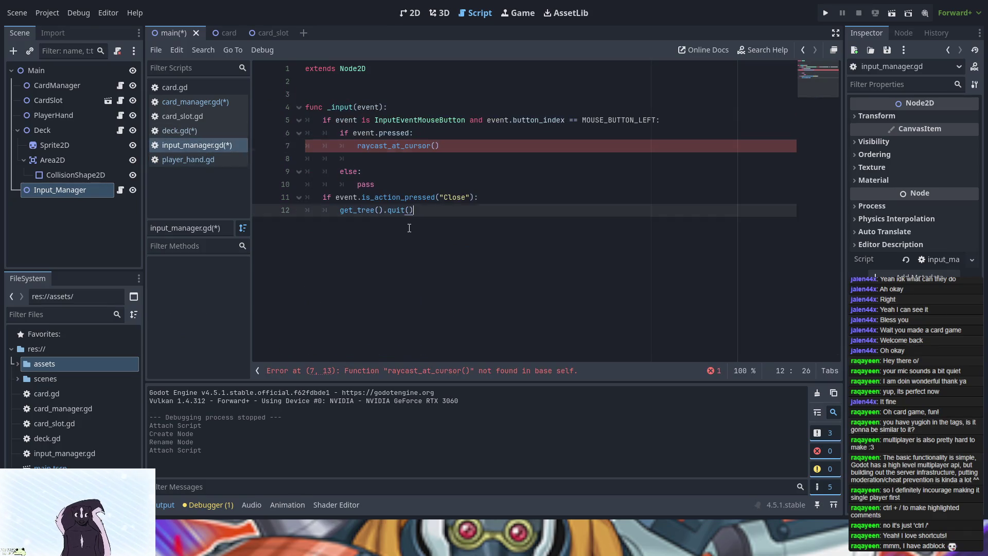
pyautogui.press('Return')
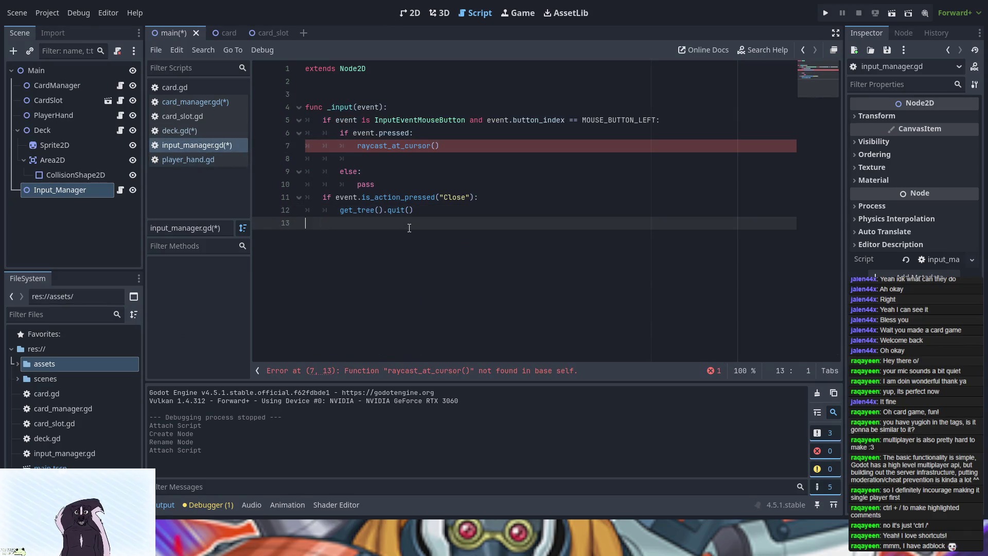
pyautogui.press('Return')
pyautogui.press('Return')
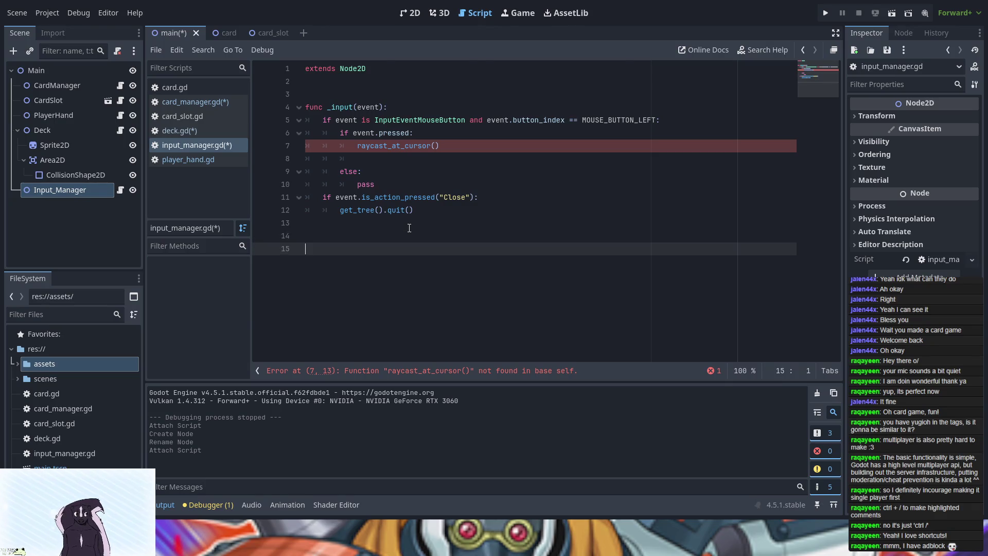
pyautogui.hotkey('ctrl', 'v')
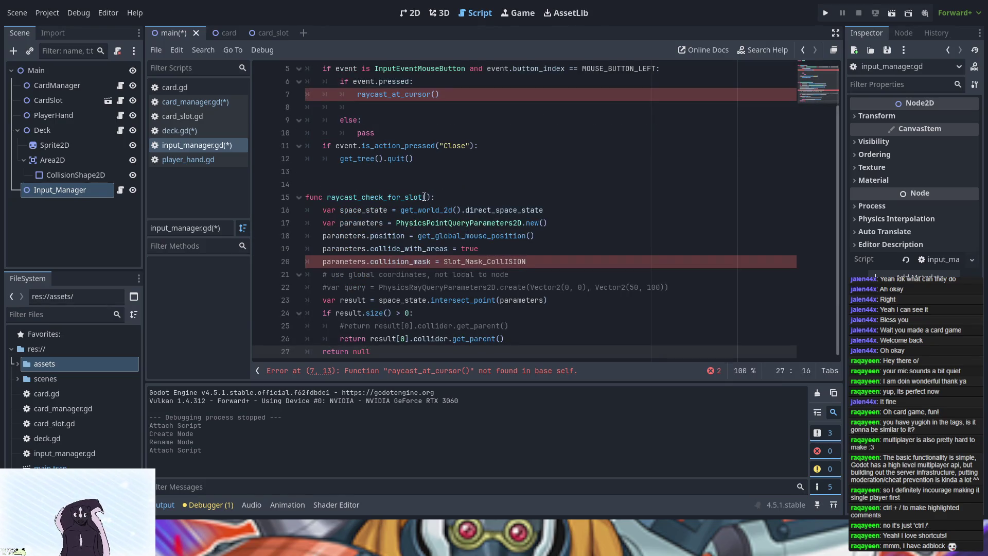
# Rename the pasted function from raycast_check_for_slot to raycast_at_cursor.
pyautogui.click(425, 197)
pyautogui.press('BackSpace')
pyautogui.press('BackSpace')
pyautogui.press('BackSpace')
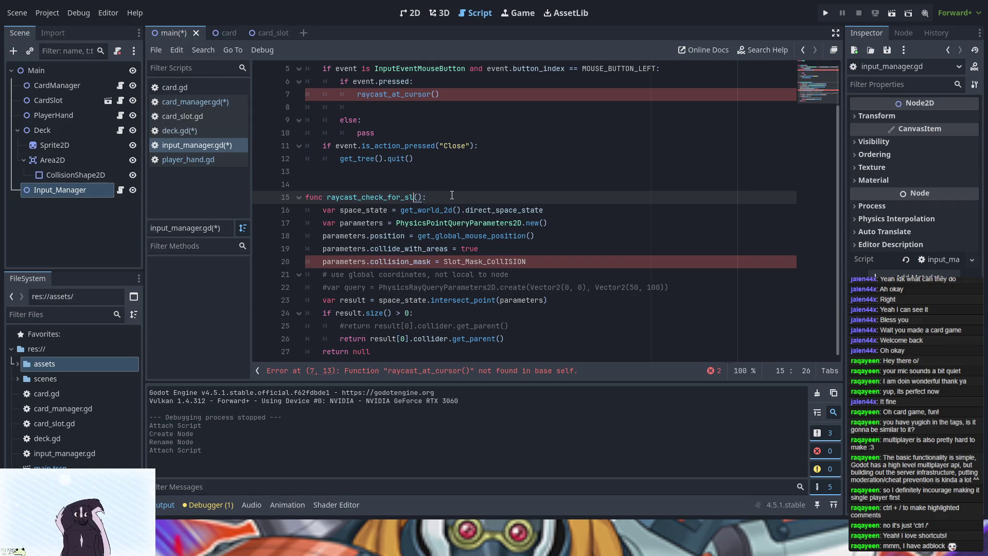
pyautogui.press('BackSpace')
pyautogui.press('BackSpace')
pyautogui.press('BackSpace')
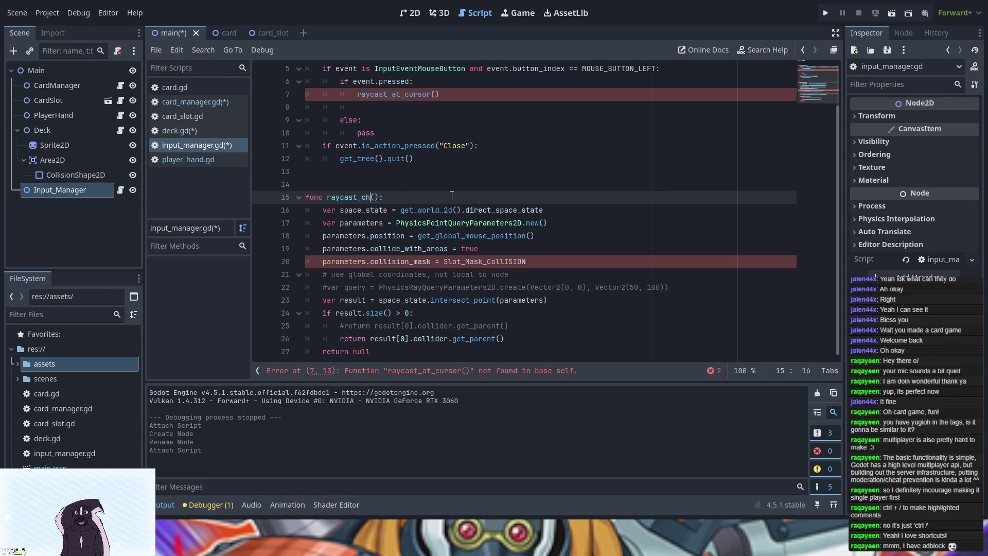
pyautogui.write('at')
pyautogui.write('_cursor')
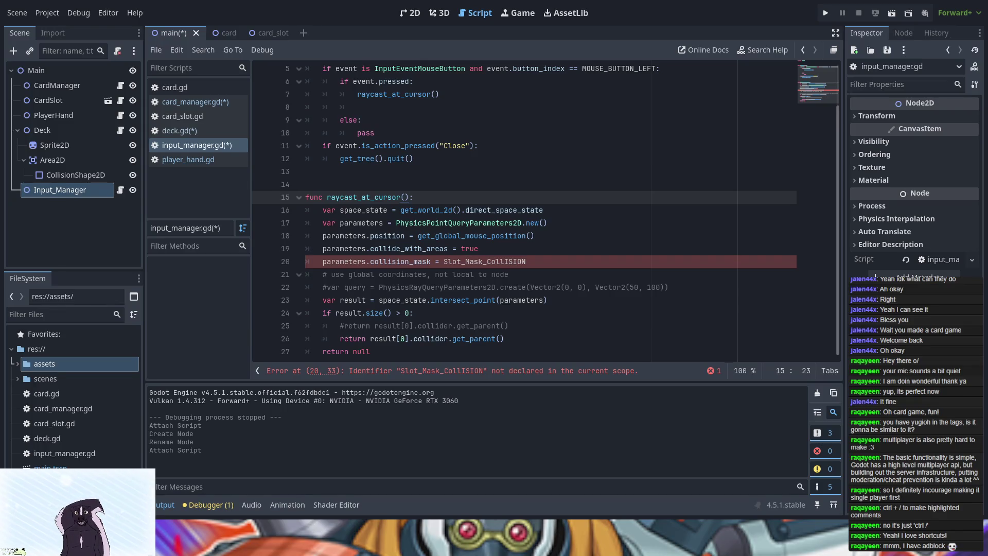
pyautogui.hotkey('ctrl', 'z')
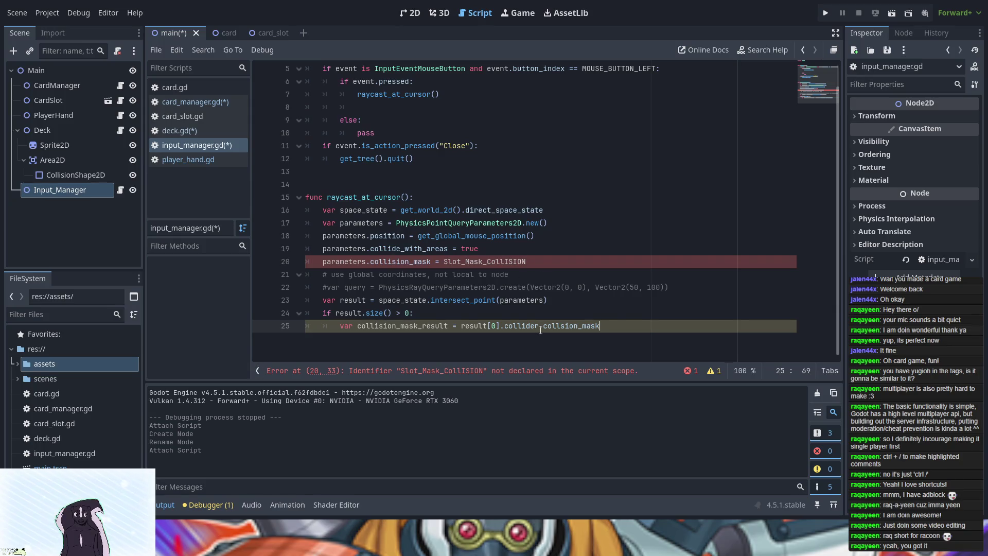
# Add an unfinished 'if collision_mask_result ==' line below the stored collision mask.
pyautogui.press('Return')
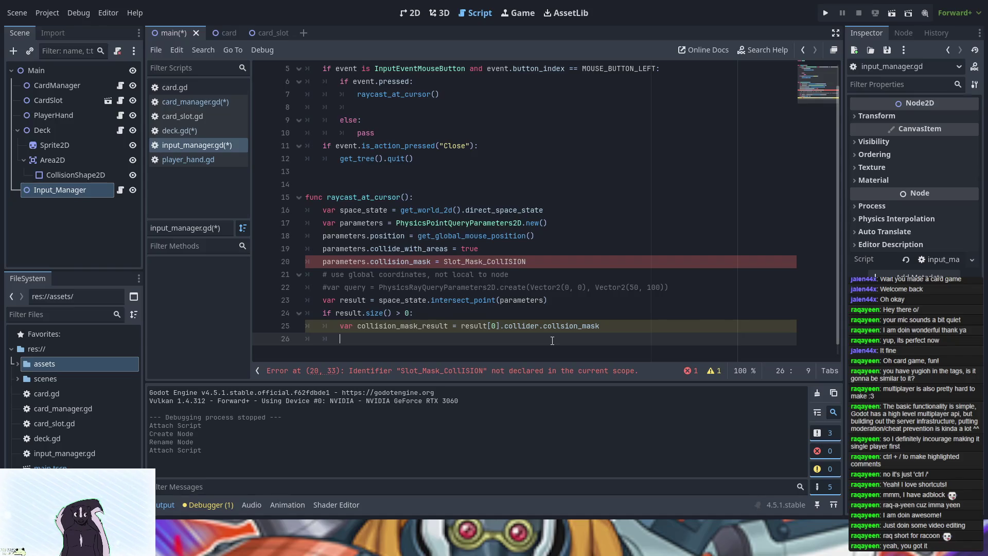
pyautogui.write('co')
pyautogui.press('Return')
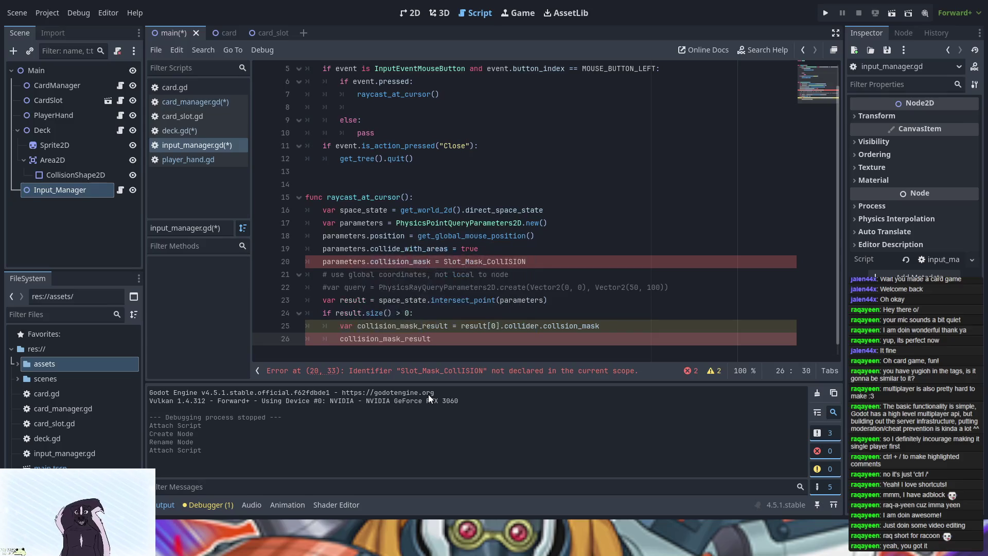
pyautogui.write(' ==')
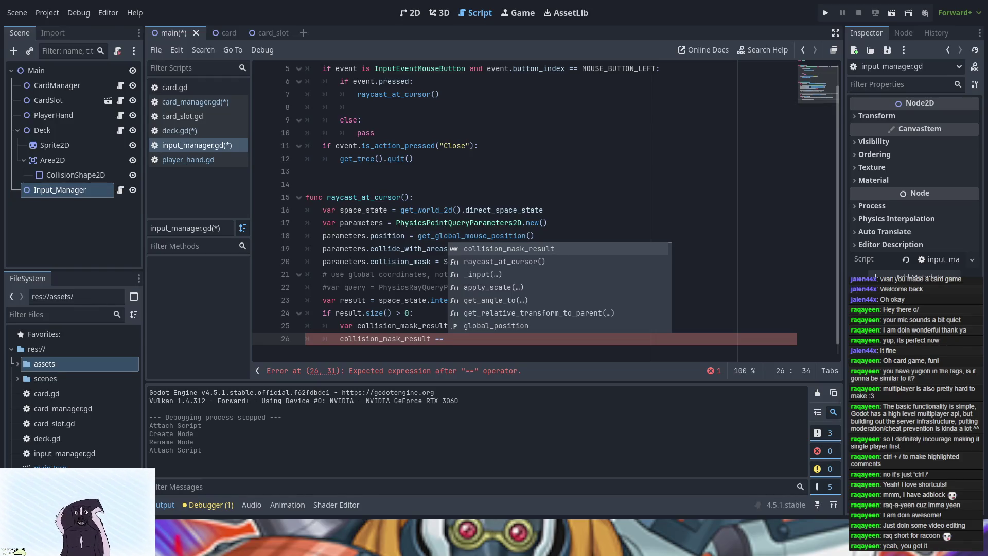
pyautogui.click(337, 339)
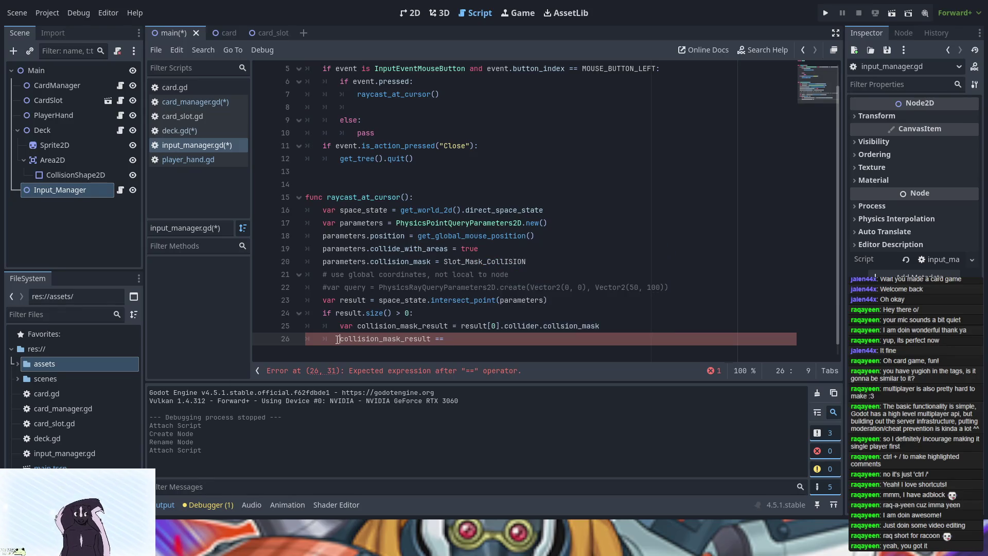
pyautogui.write('if')
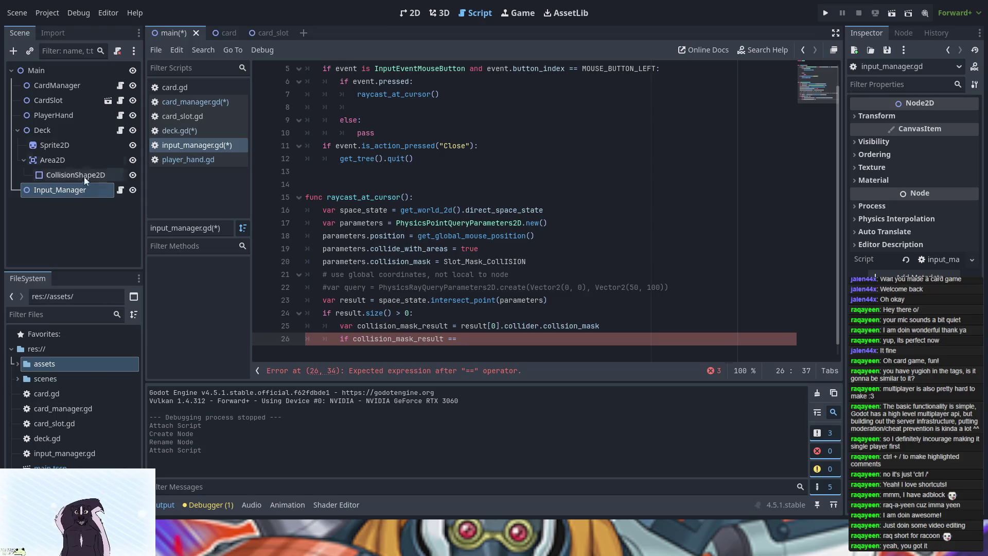
pyautogui.click(59, 86)
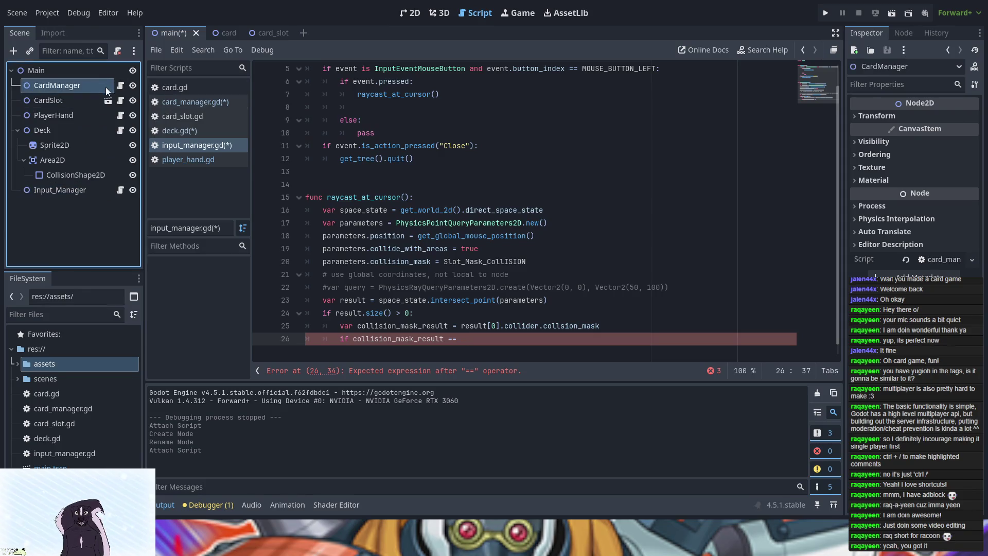
# Select the Card_Mask_CollISION = 1 and Slot_Mask_CollISION = 2 constants in card_manager.gd.
pyautogui.click(64, 190)
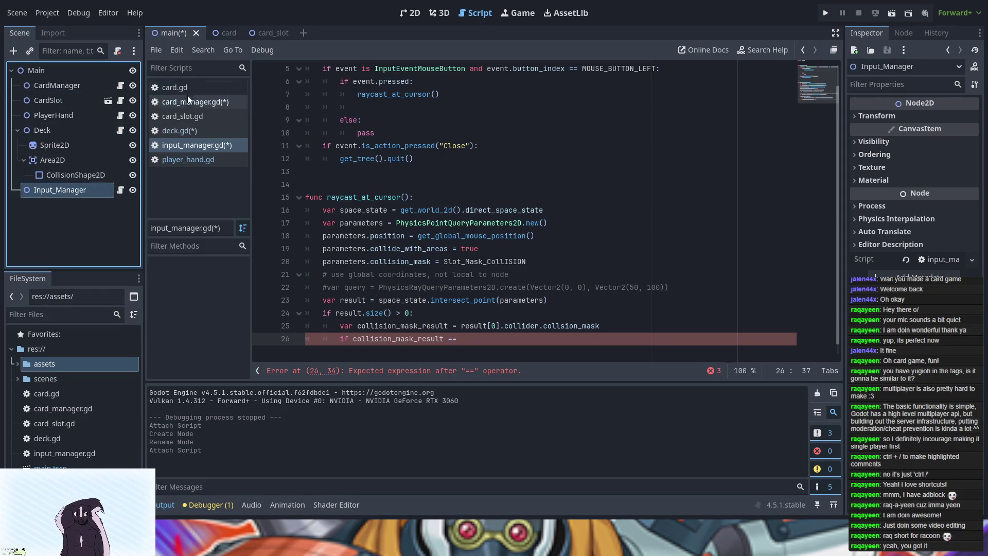
pyautogui.click(190, 101)
pyautogui.scroll(10, 456, 172)
pyautogui.scroll(10, 456, 172)
pyautogui.moveTo(451, 113); pyautogui.dragTo(304, 97)
pyautogui.hotkey('ctrl', 'c')
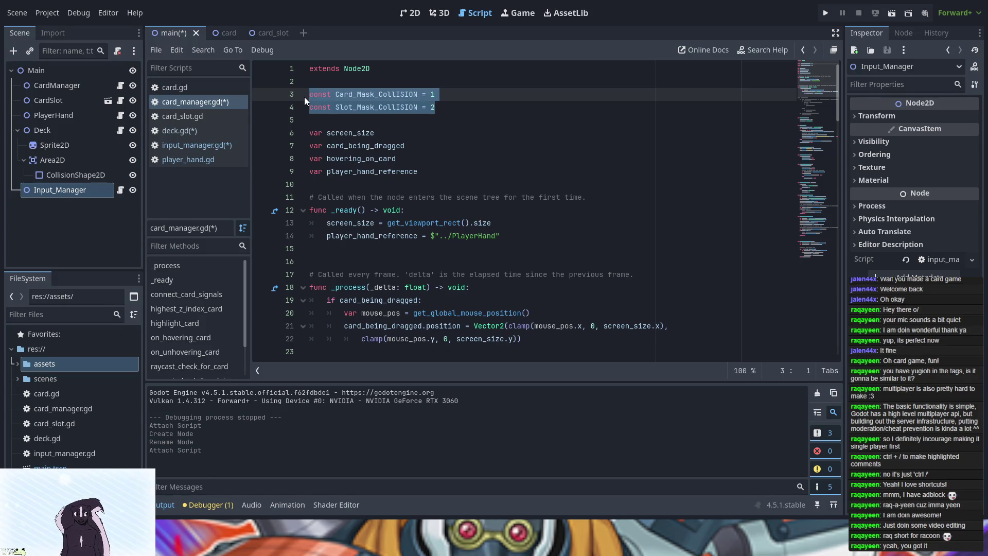
# Paste both collision mask constants below 'extends Node2D' in input_manager.gd.
pyautogui.click(181, 145)
pyautogui.scroll(3, 387, 172)
pyautogui.click(358, 93)
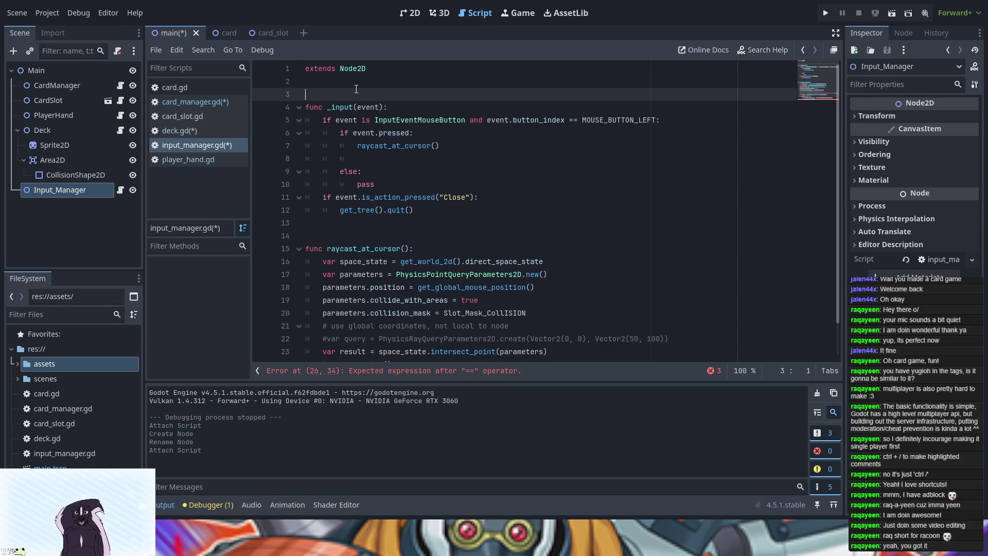
pyautogui.press('Return')
pyautogui.press('Return')
pyautogui.press('Up')
pyautogui.press('Up')
pyautogui.press('Up')
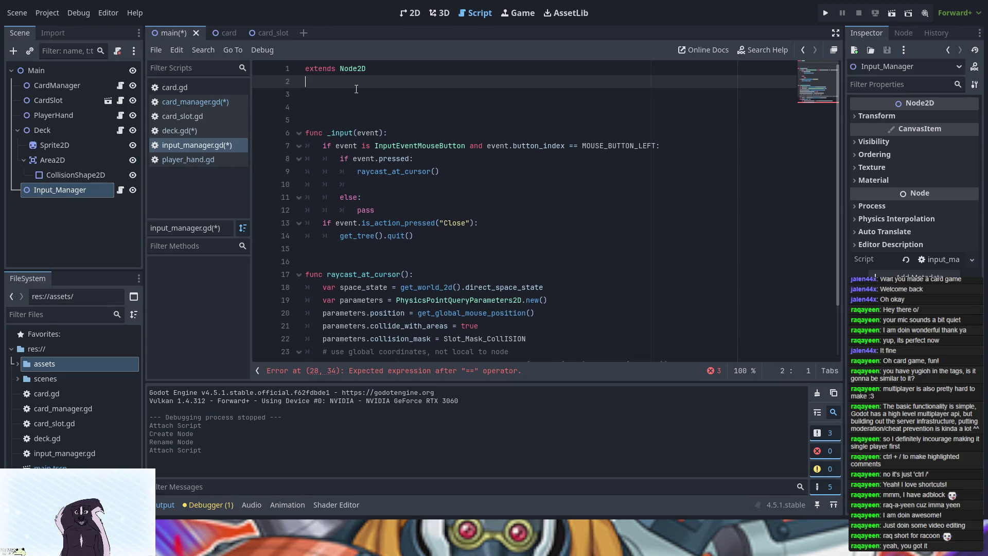
pyautogui.hotkey('ctrl', 'v')
pyautogui.press('Up')
pyautogui.press('Up')
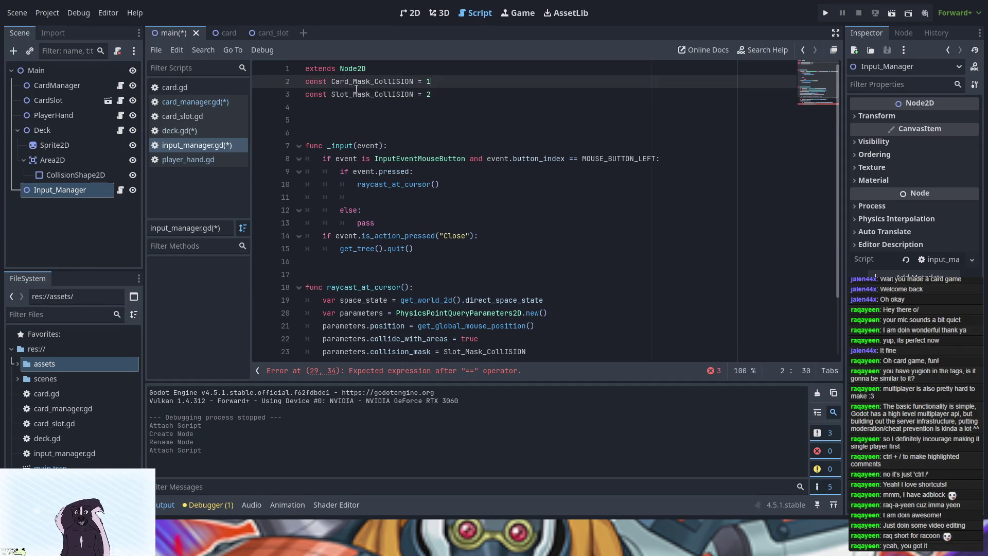
pyautogui.press('Return')
pyautogui.scroll(-3, 356, 89)
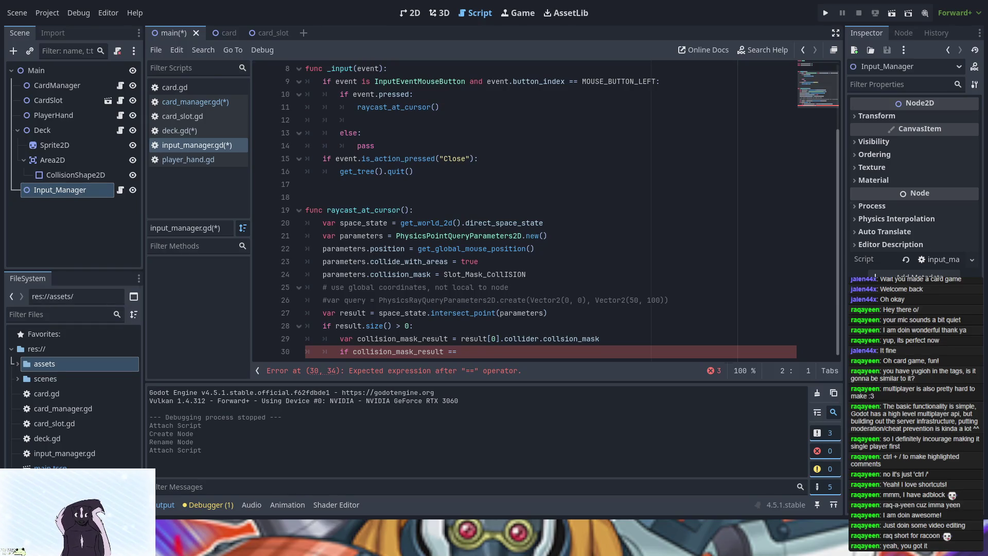
pyautogui.scroll(3, 373, 96)
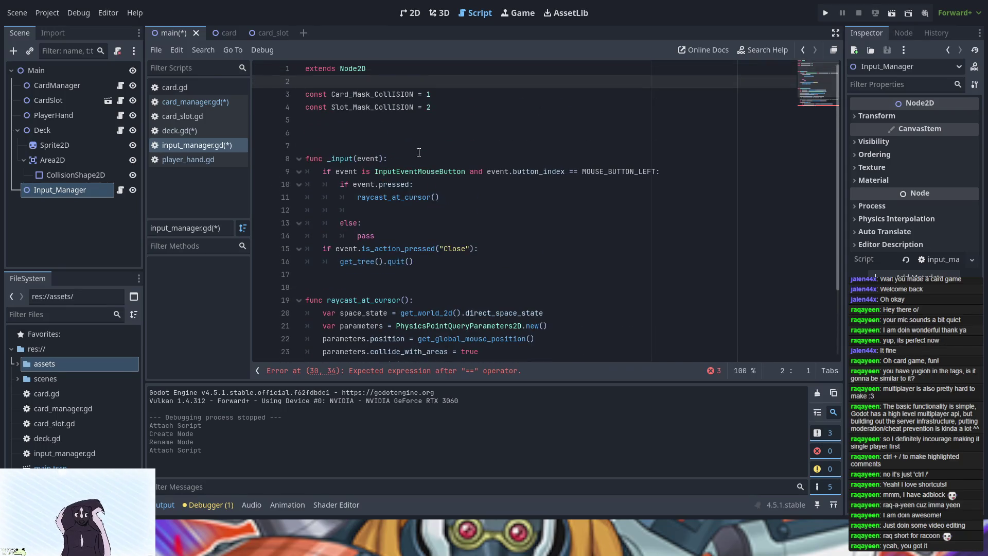
# Complete the comparison on line 30 as 'collision_mask_result == Card_Mask_CollISION'.
pyautogui.doubleClick(373, 94)
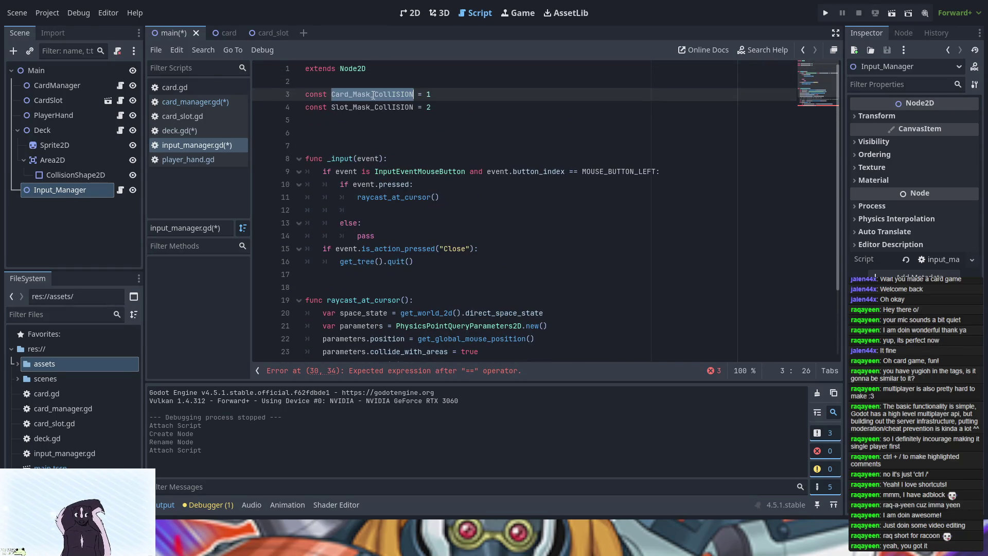
pyautogui.scroll(-3, 373, 206)
pyautogui.click(482, 348)
pyautogui.write('Card_Mask_CollISION')
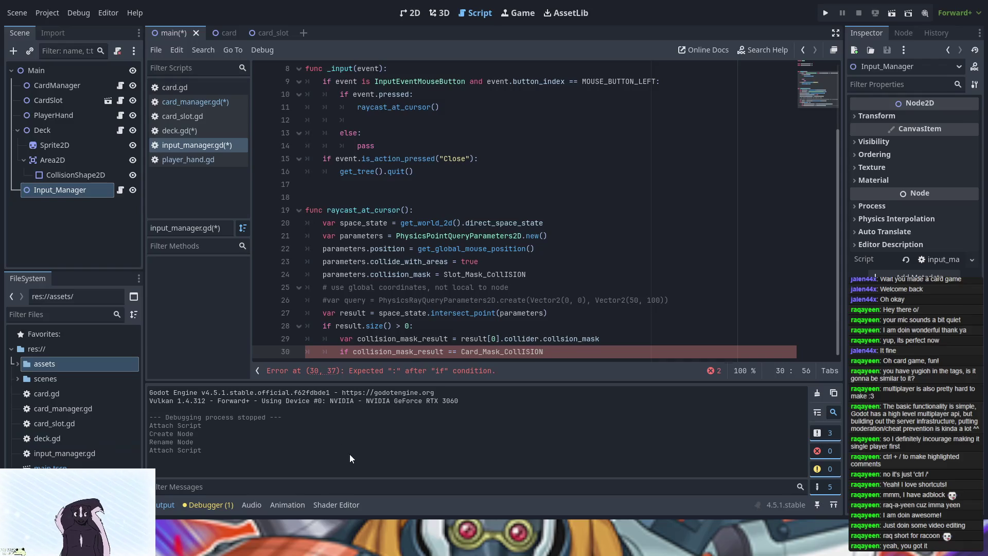
# End the if with a colon and begin 'var found_card' in its indented block.
pyautogui.press('Return')
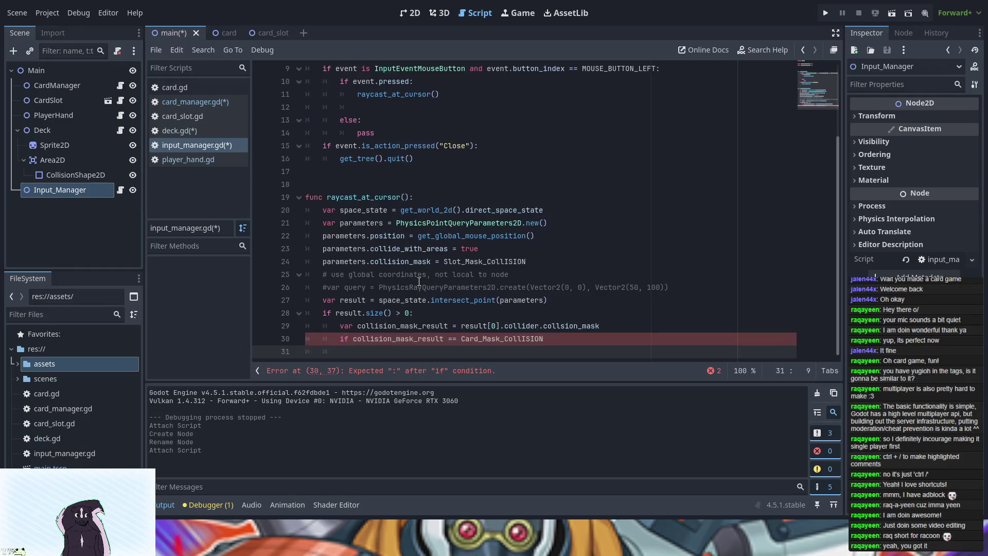
pyautogui.press('BackSpace')
pyautogui.press('BackSpace')
pyautogui.press('BackSpace')
pyautogui.write(':')
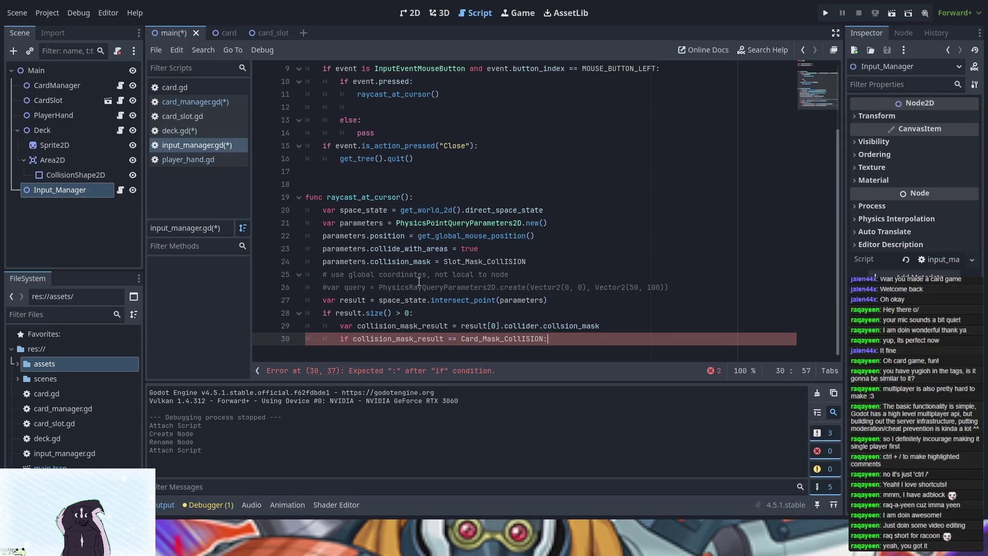
pyautogui.press('Return')
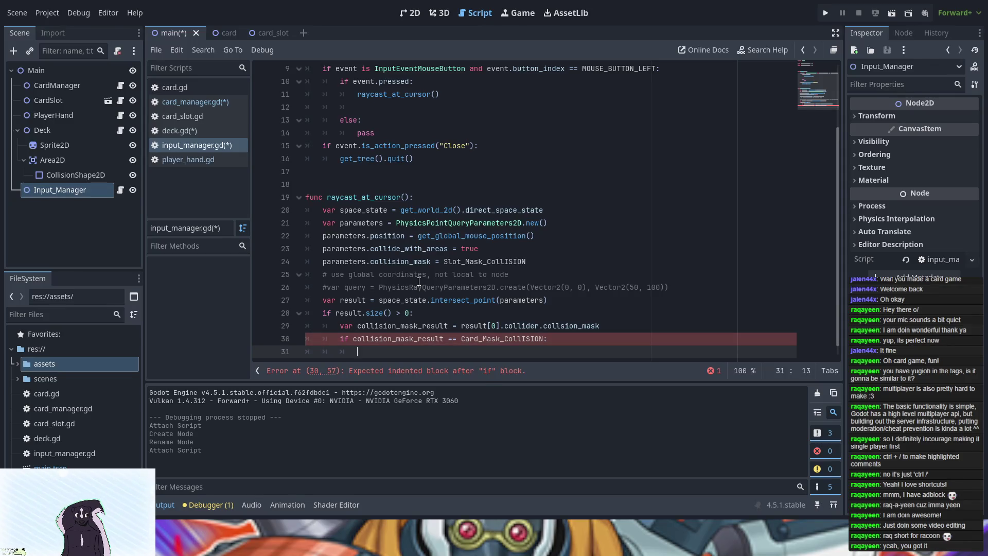
pyautogui.write('var ')
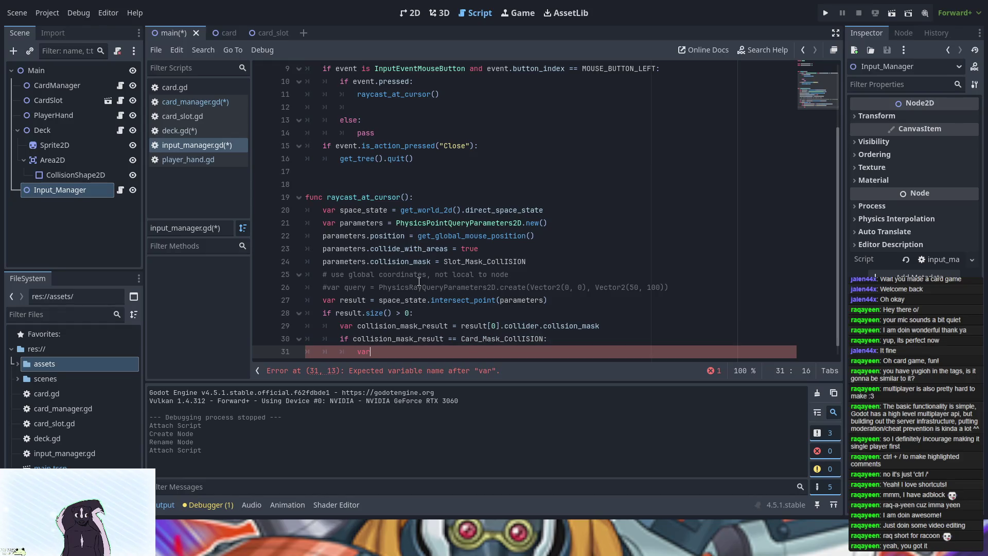
pyautogui.write('found')
pyautogui.write('_card =')
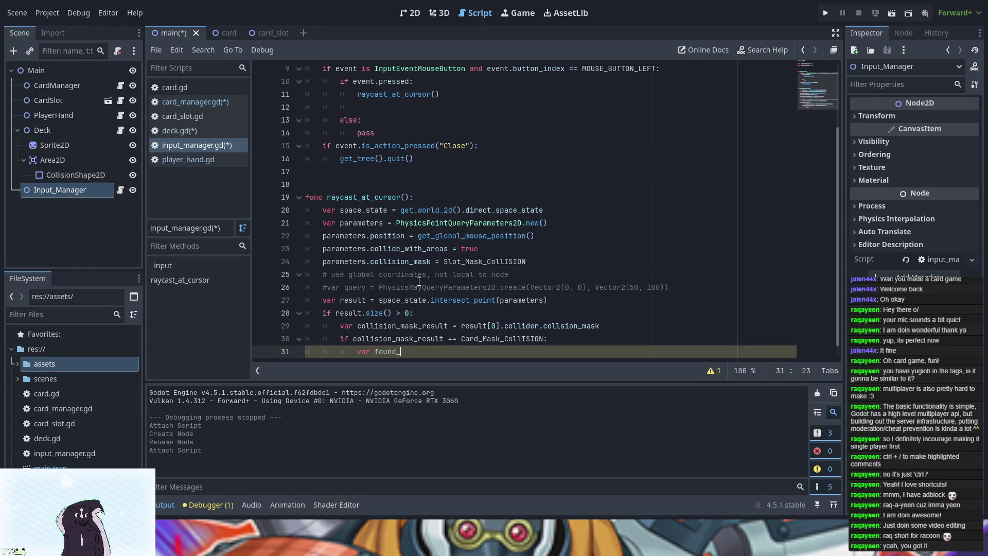
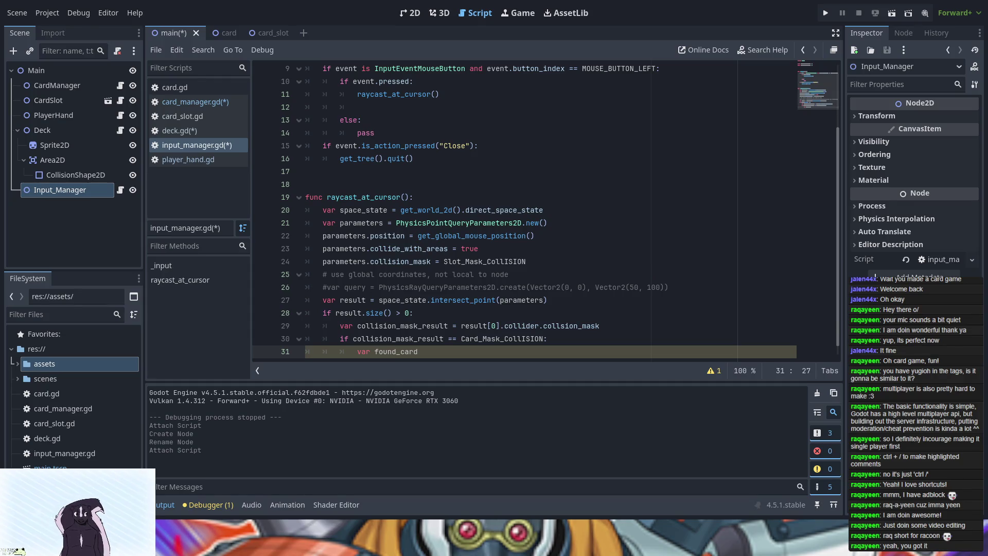
# Set found_card on line 31 to result[0].collider.get_parent(), pasting result[0].collider from line 29.
pyautogui.write(' =')
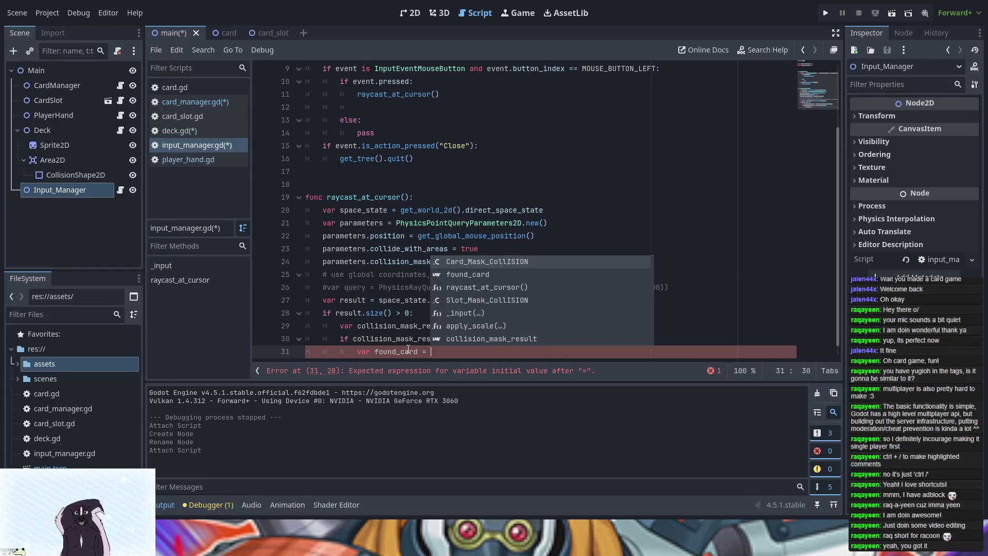
pyautogui.click(405, 326)
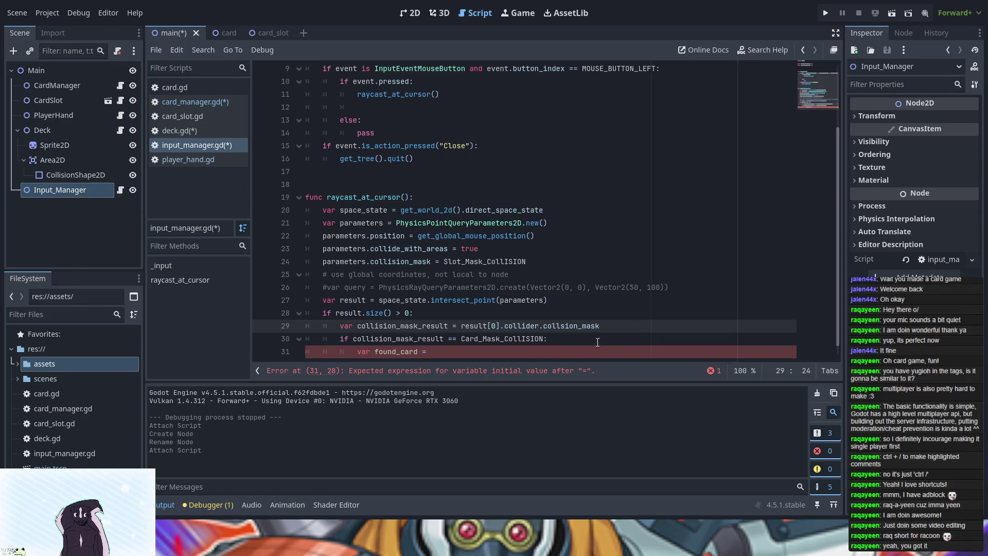
pyautogui.moveTo(461, 326); pyautogui.dragTo(540, 326)
pyautogui.hotkey('ctrl', 'c')
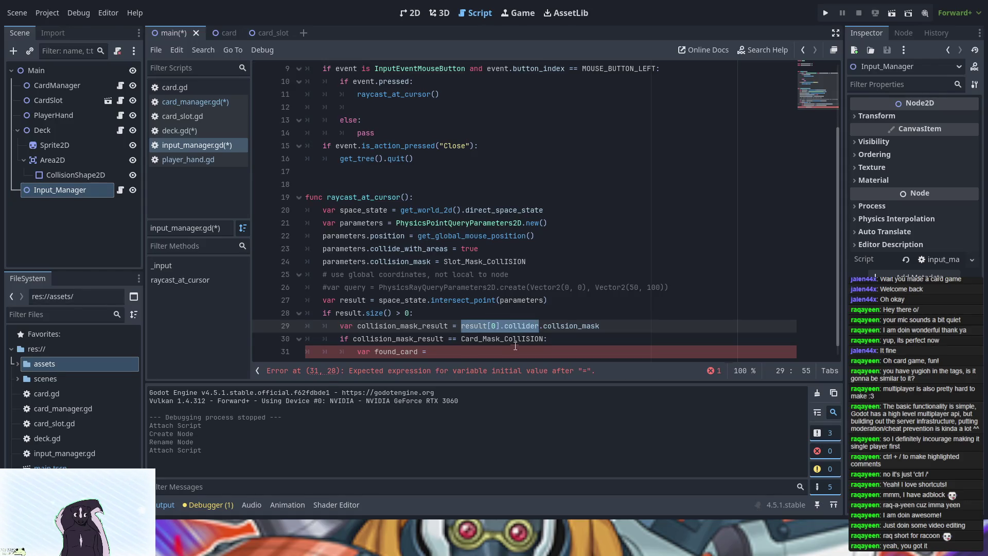
pyautogui.click(465, 357)
pyautogui.hotkey('ctrl', 'v')
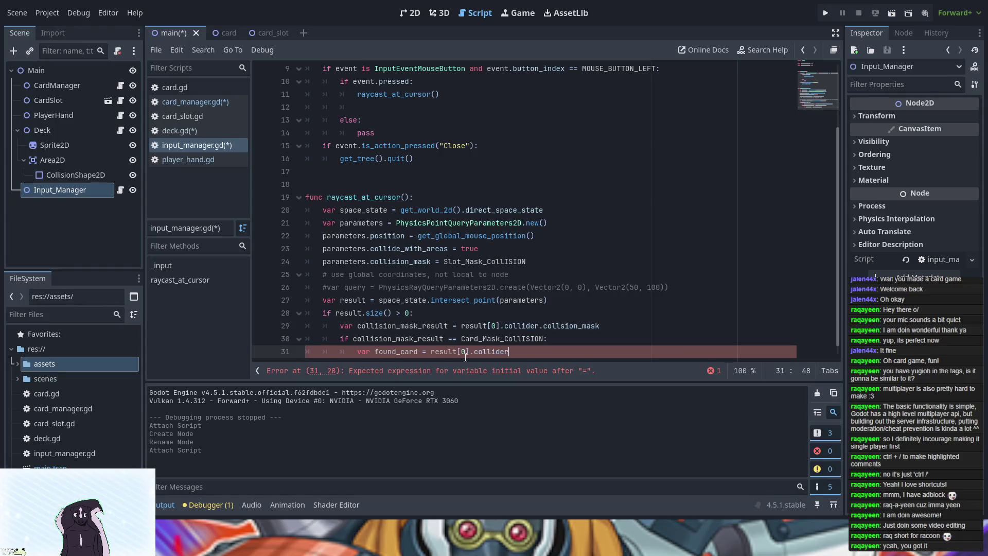
pyautogui.write('.get')
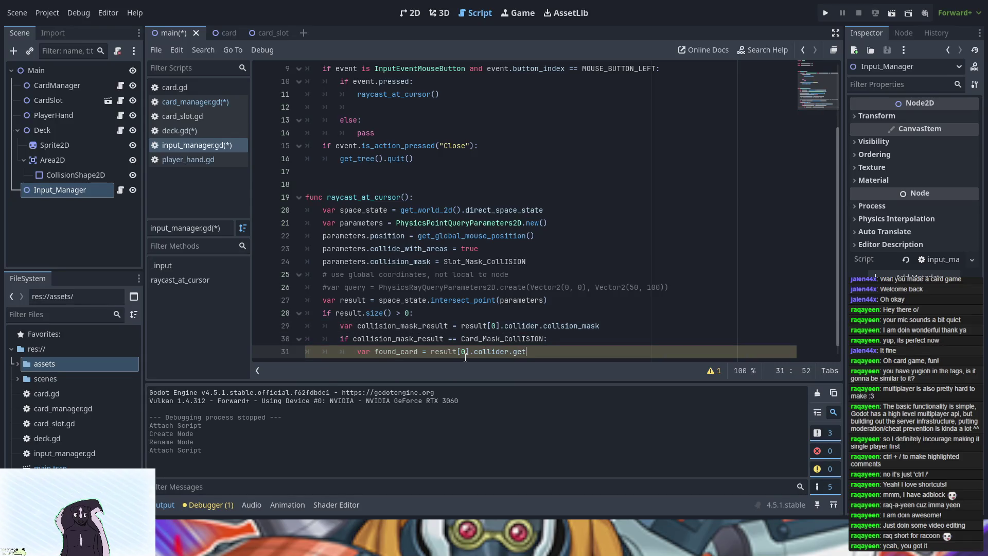
pyautogui.write('pa')
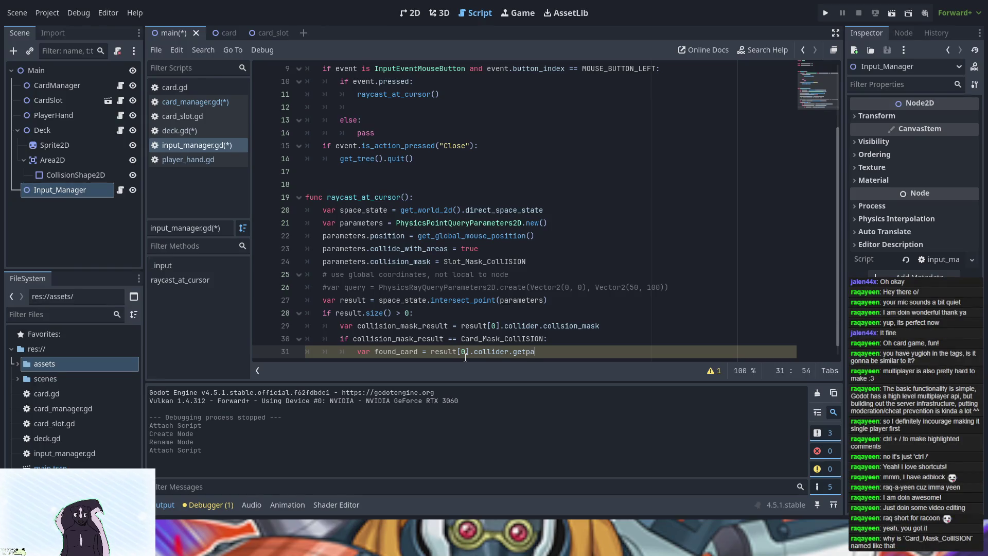
pyautogui.press('BackSpace')
pyautogui.press('BackSpace')
pyautogui.write('parwe')
pyautogui.press('BackSpace')
pyautogui.press('BackSpace')
pyautogui.write('ent(')
pyautogui.scroll(3, 449, 211)
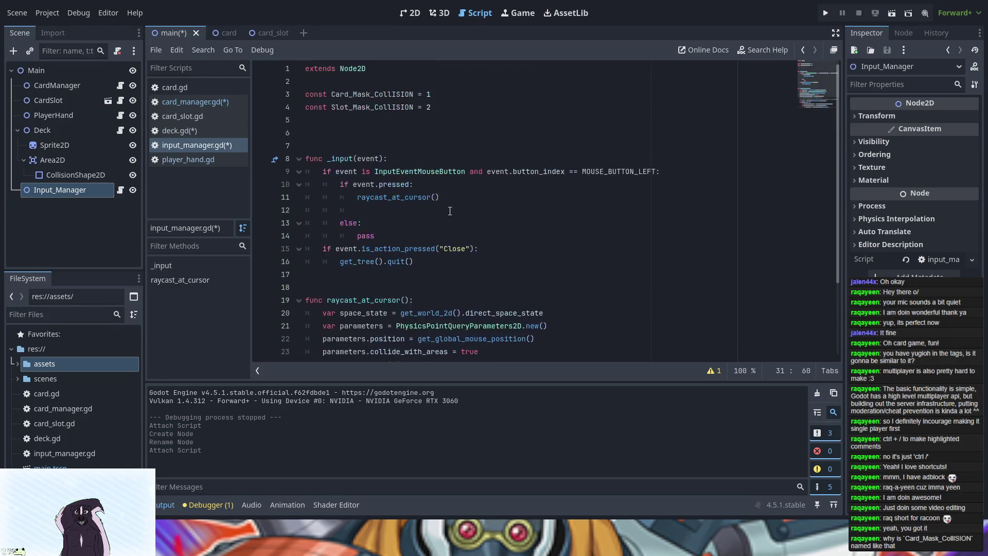
# Open Find & Replace in input_manager.gd, searching 'collision' and replacing with 'Collision'.
pyautogui.click(413, 94)
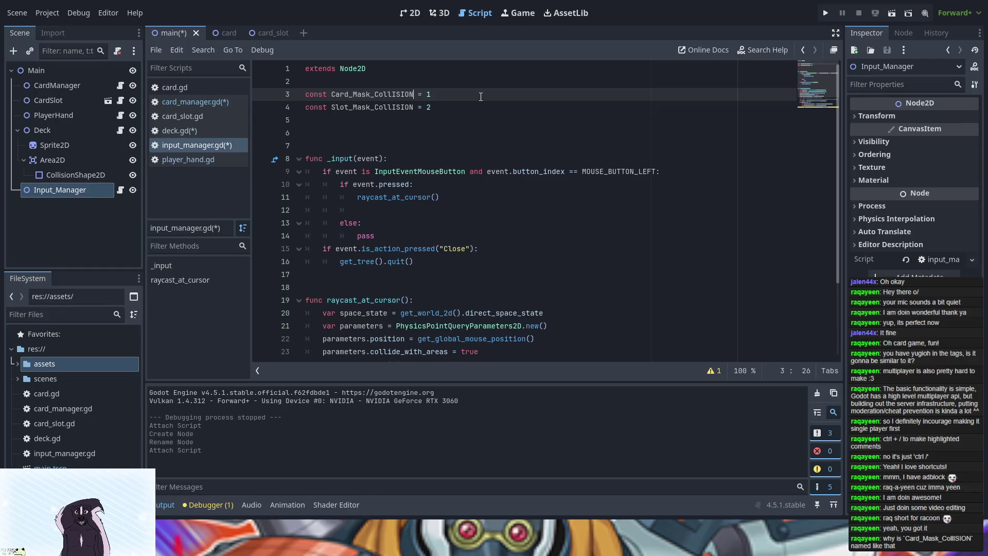
pyautogui.hotkey('ctrl', 'f')
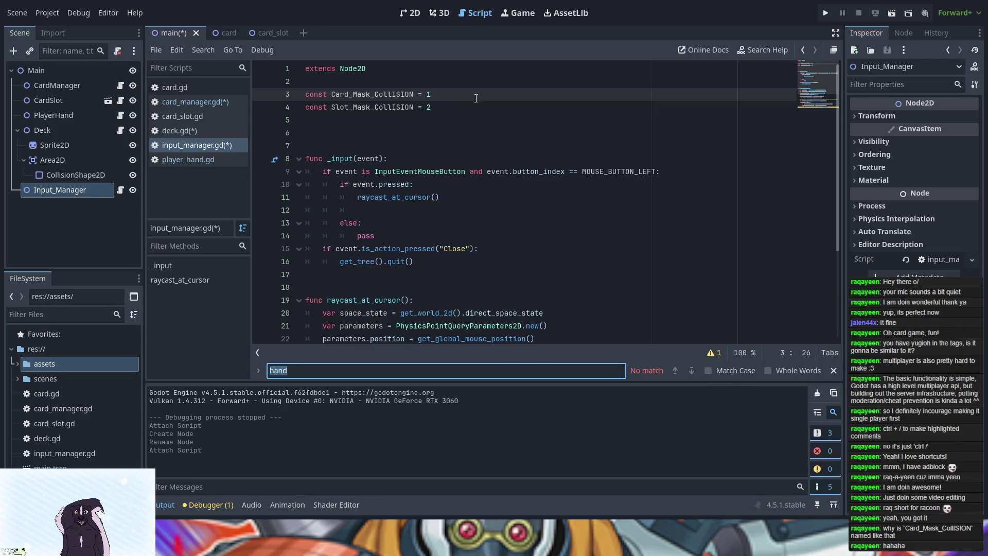
pyautogui.write('c')
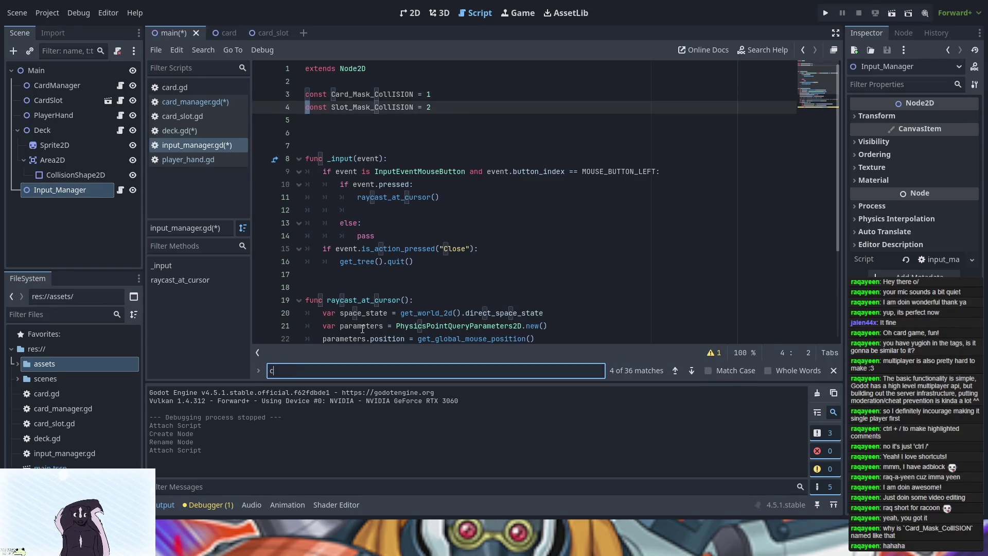
pyautogui.write('ollision')
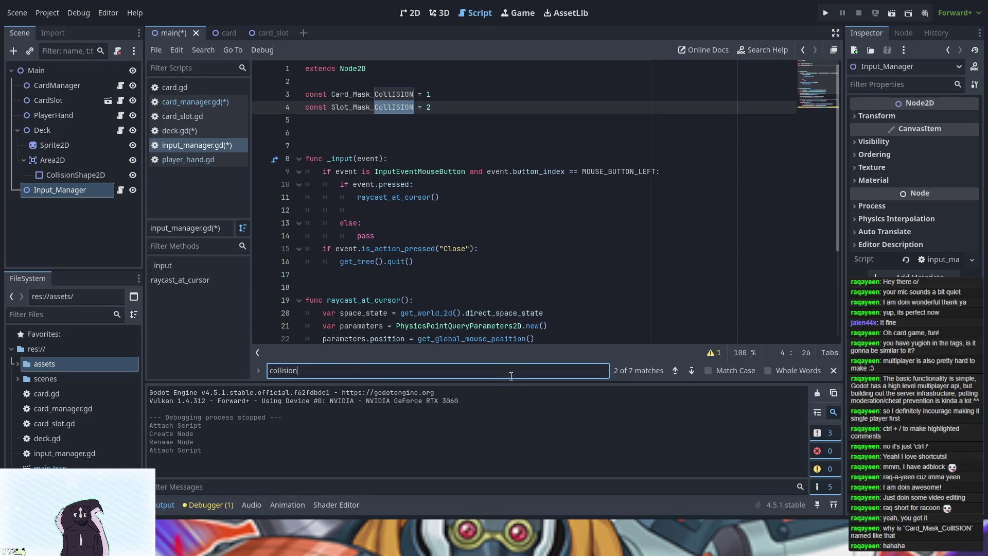
pyautogui.click(259, 372)
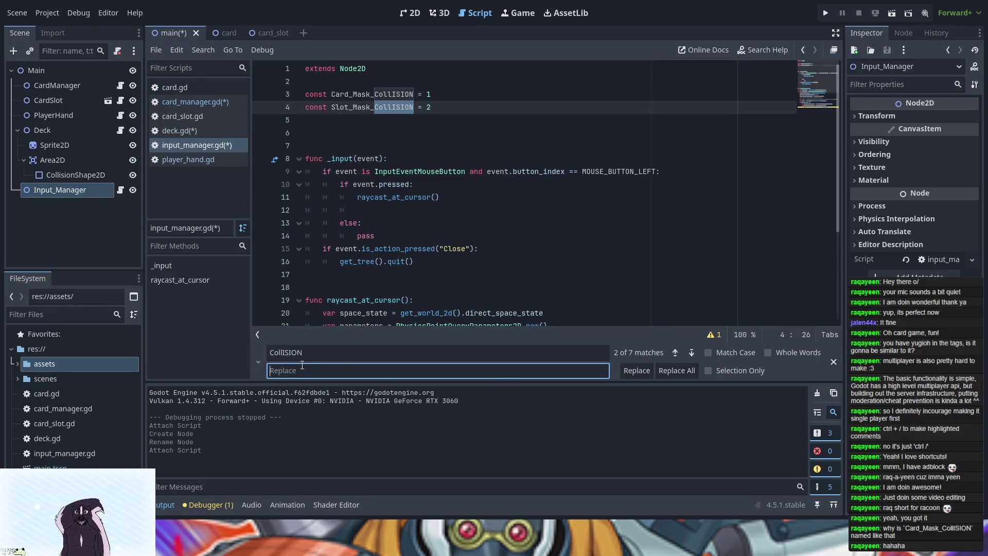
pyautogui.write('Co')
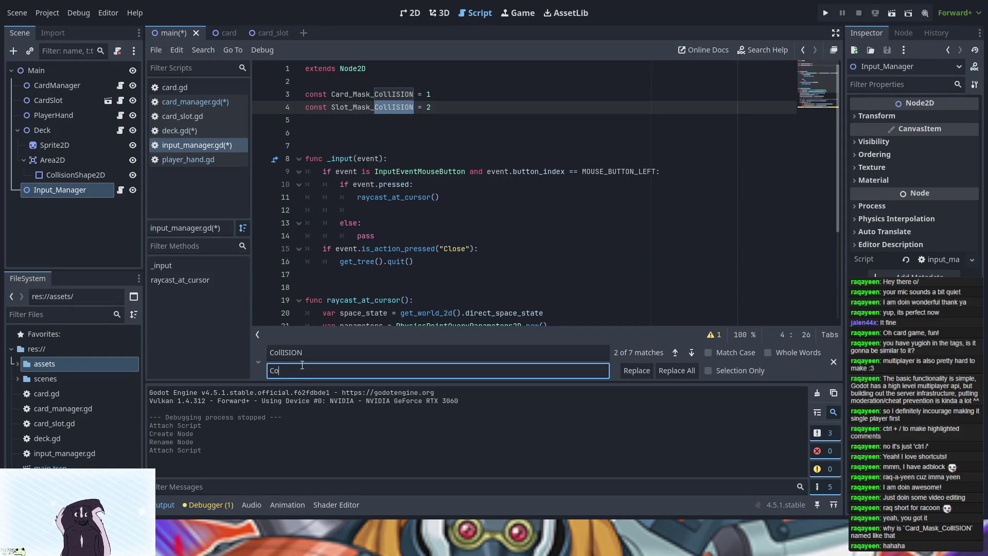
pyautogui.write('llision')
# Replace the CollISION matches on lines 3, 4, 24 and 30 with Collision.
pyautogui.click(674, 352)
pyautogui.click(644, 373)
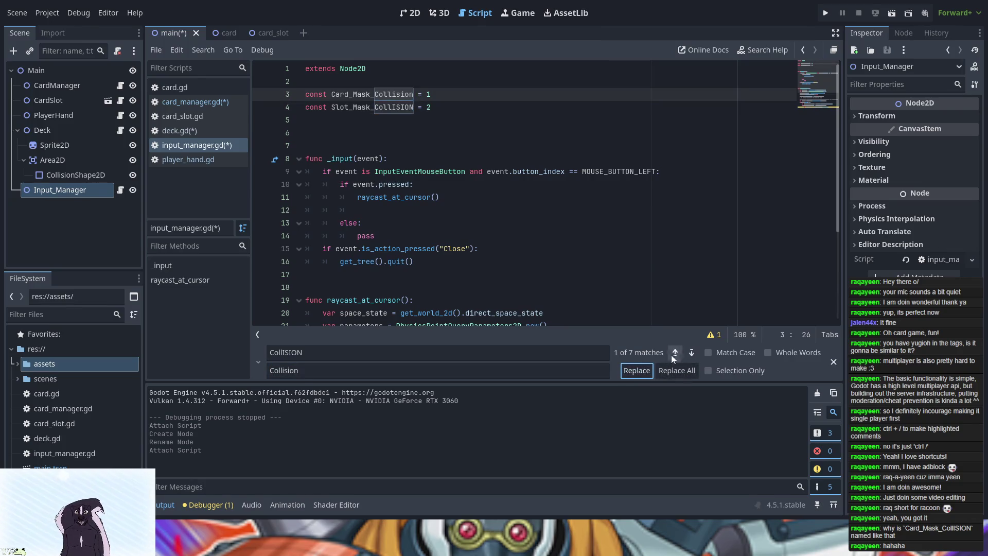
pyautogui.click(690, 353)
pyautogui.click(638, 371)
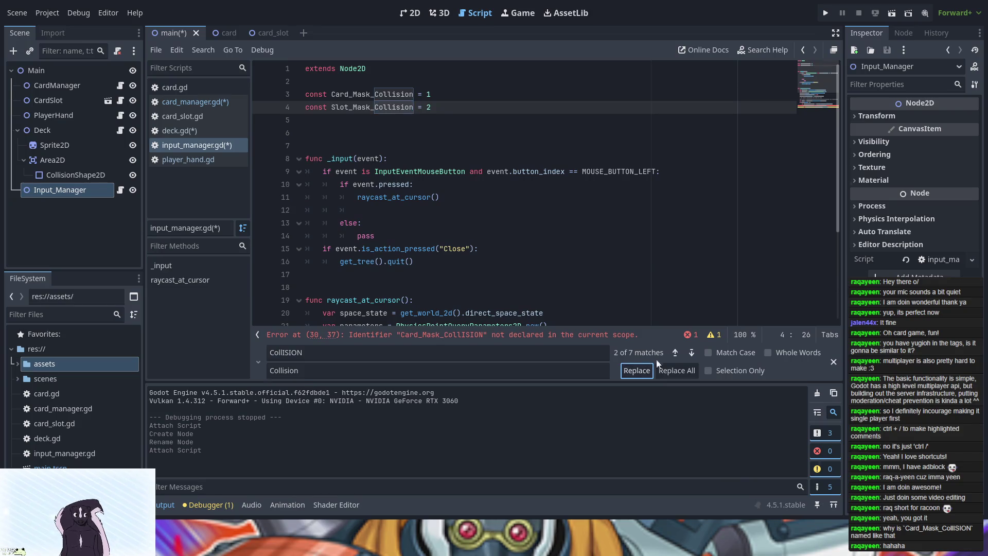
pyautogui.click(692, 353)
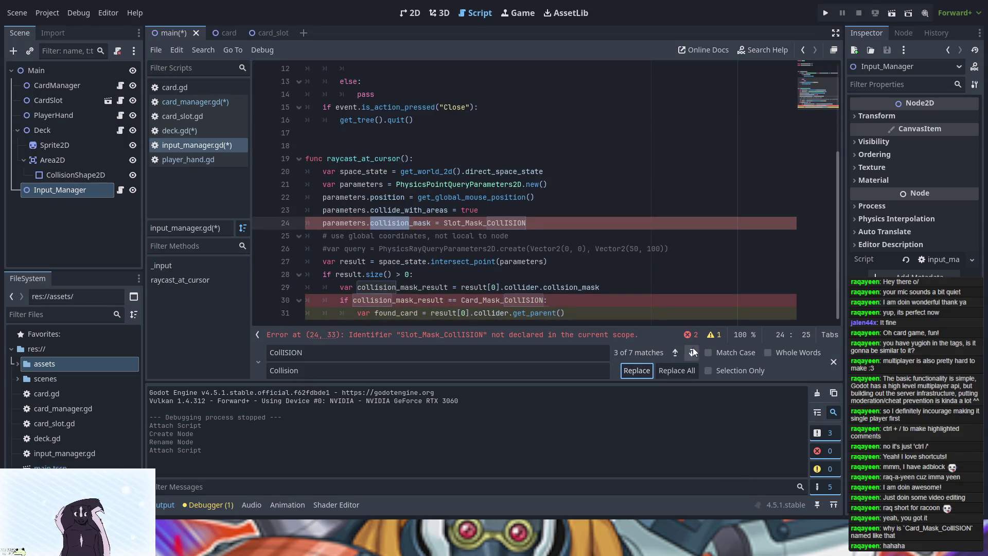
pyautogui.click(693, 348)
pyautogui.click(634, 372)
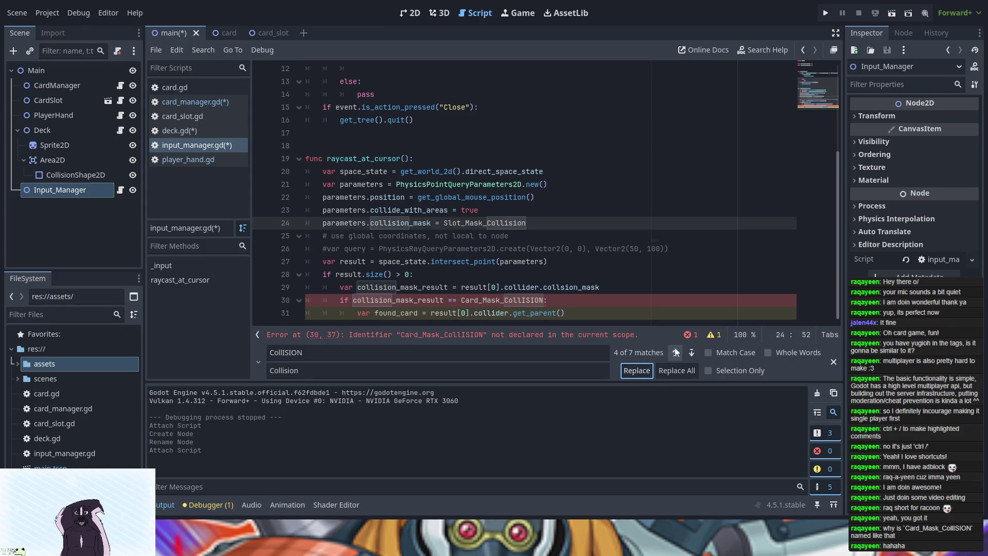
pyautogui.click(690, 348)
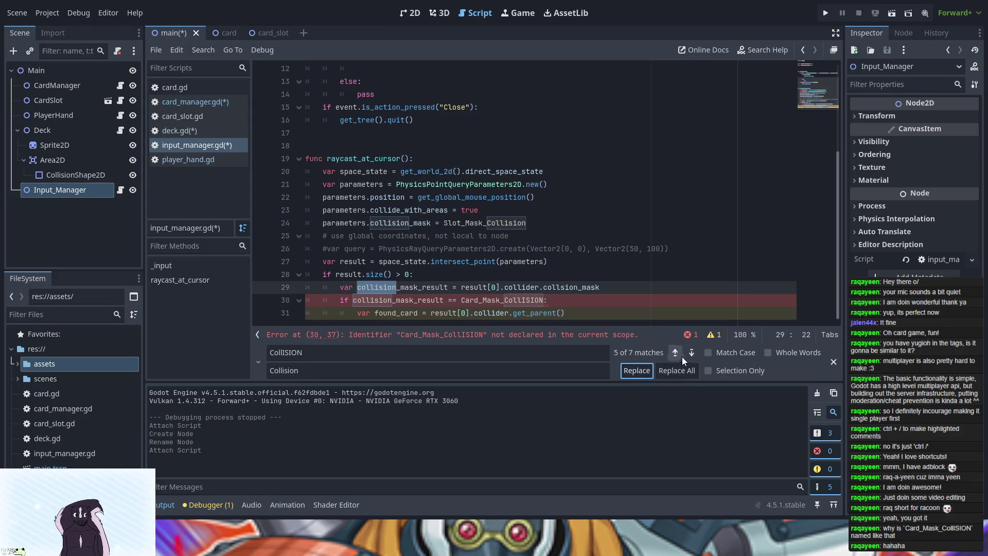
pyautogui.click(691, 354)
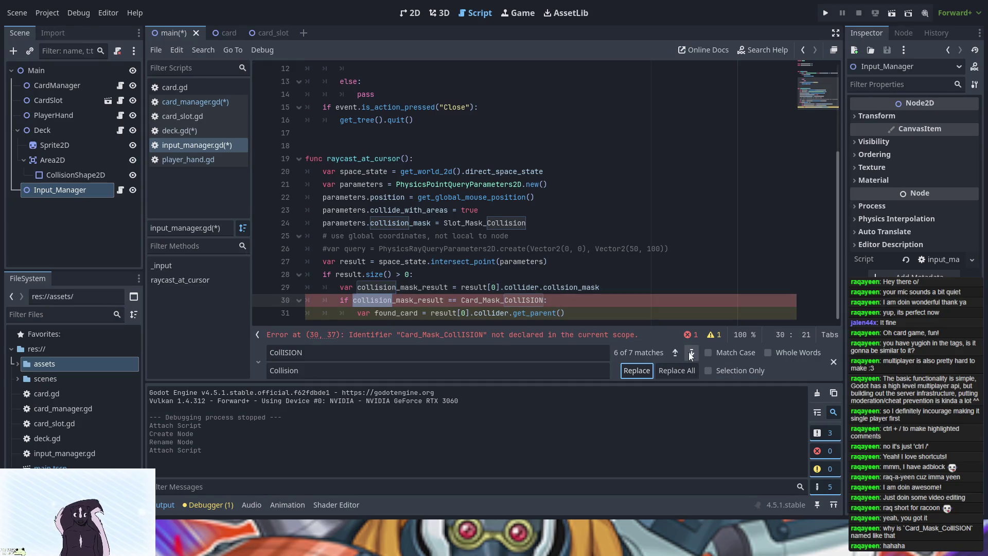
pyautogui.click(691, 354)
pyautogui.click(636, 373)
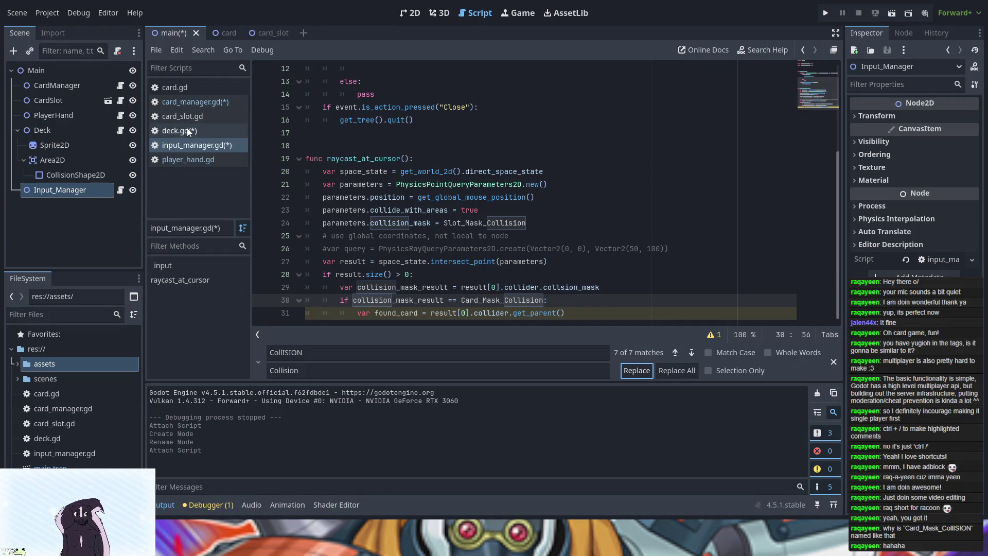
pyautogui.click(193, 103)
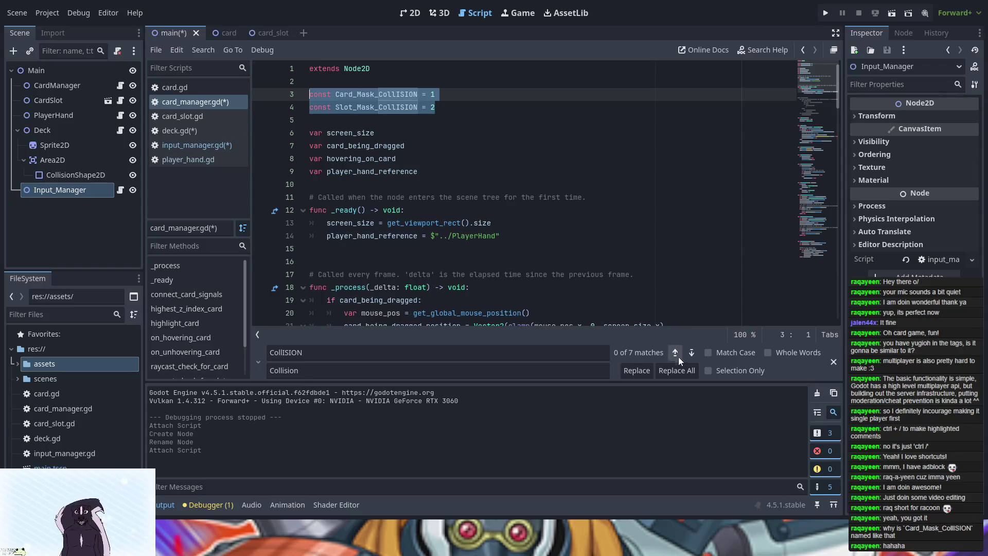
# Replace CollISION with Collision on lines 3, 4, 93 and 107 of card_manager.gd.
pyautogui.click(637, 370)
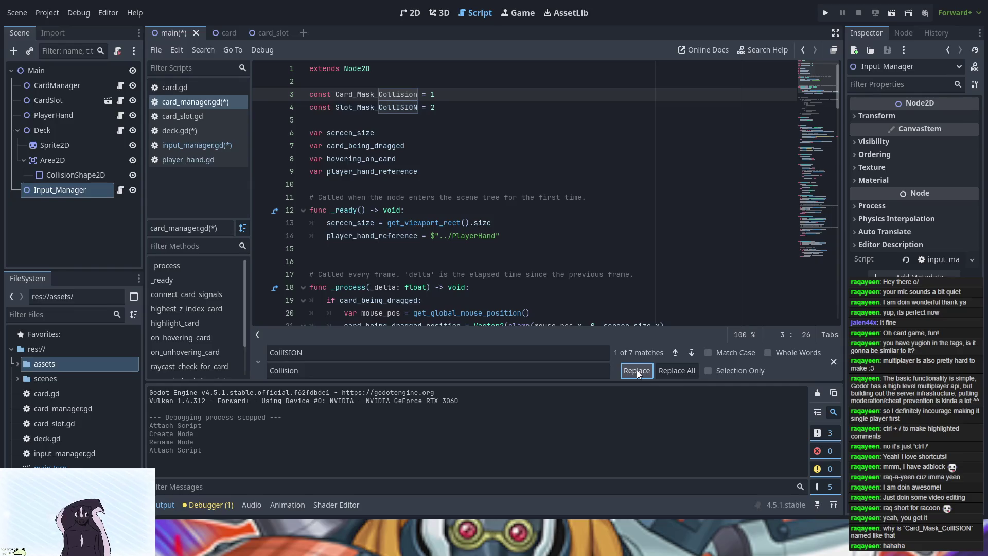
pyautogui.click(638, 370)
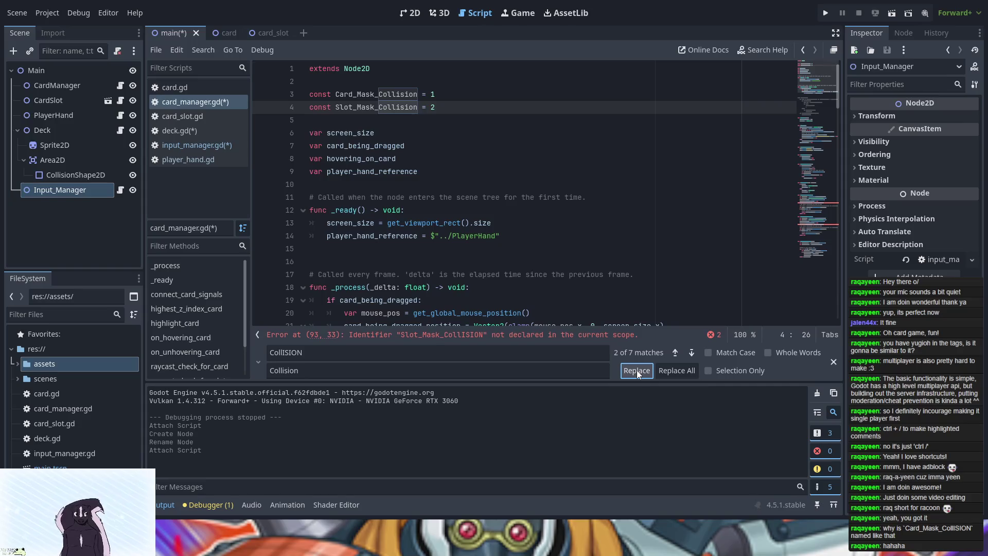
pyautogui.click(637, 369)
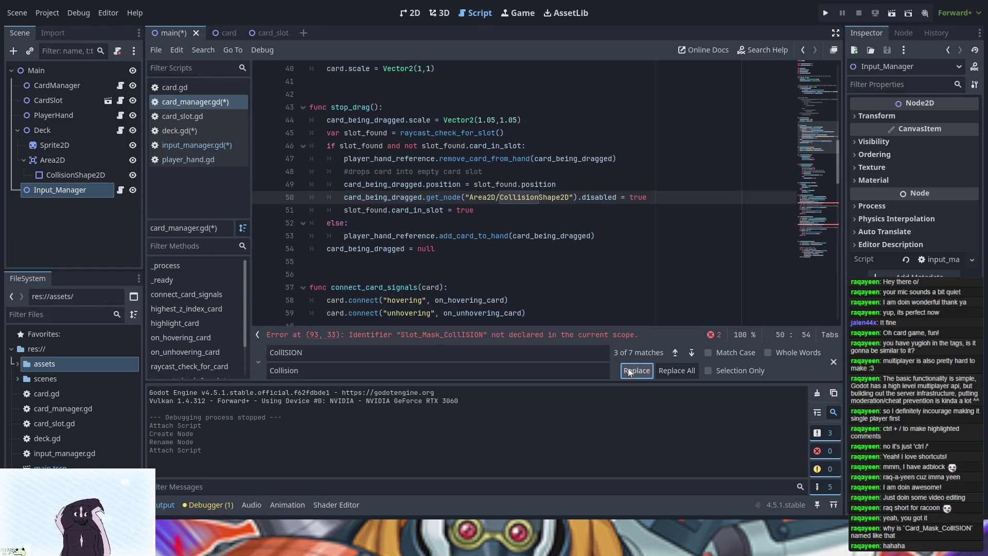
pyautogui.click(692, 353)
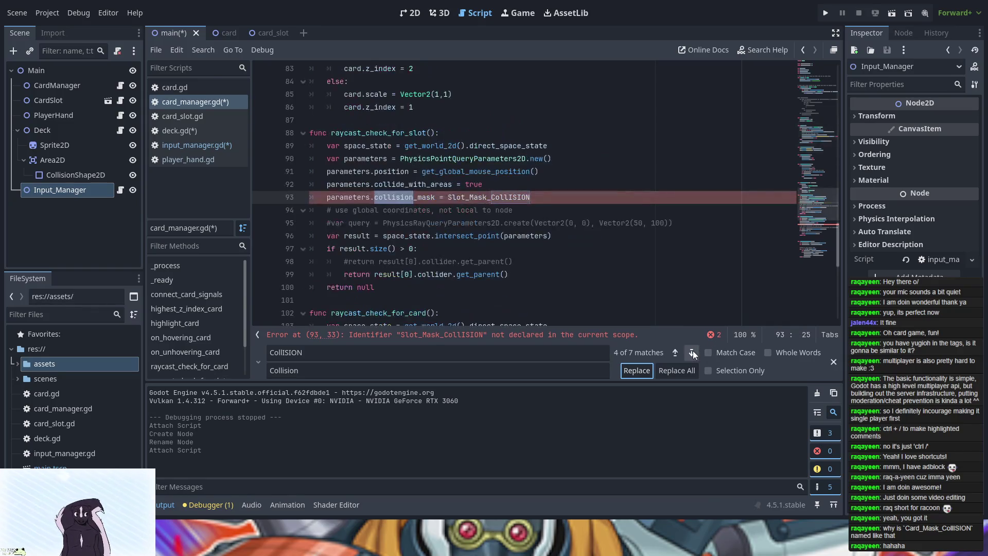
pyautogui.click(692, 353)
pyautogui.click(638, 371)
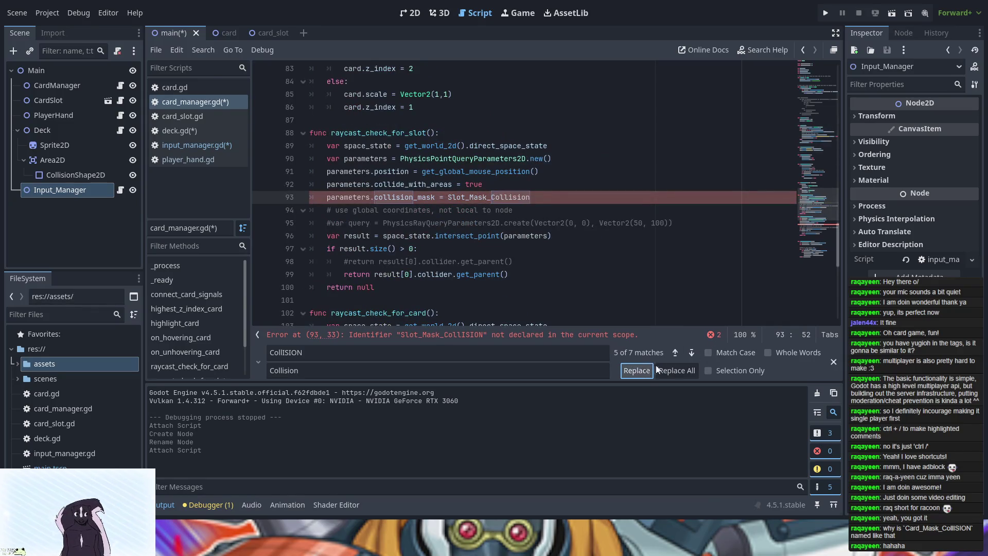
pyautogui.click(692, 353)
pyautogui.click(693, 353)
pyautogui.click(637, 370)
pyautogui.click(692, 353)
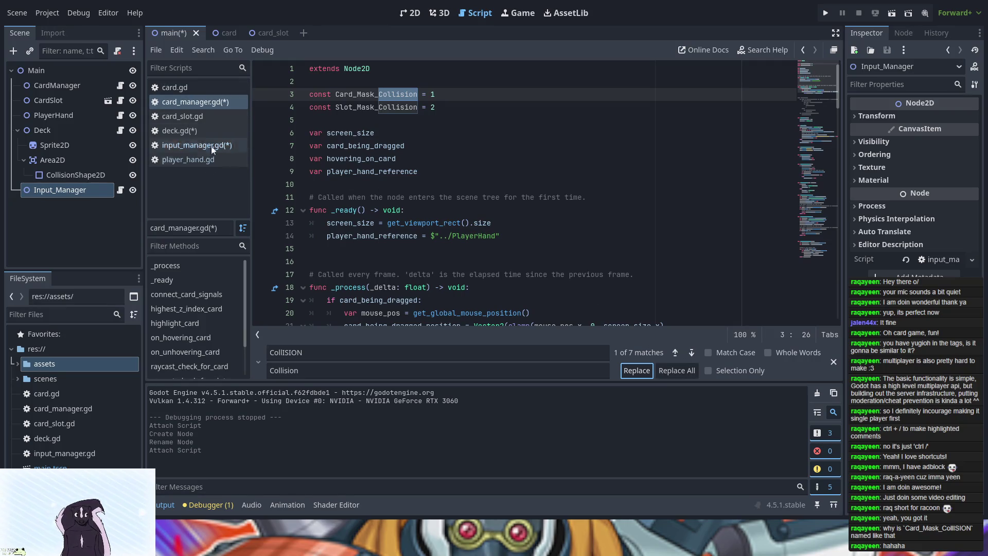
# Check card.gd and deck.gd for the constants, then go back to input_manager.gd.
pyautogui.click(191, 84)
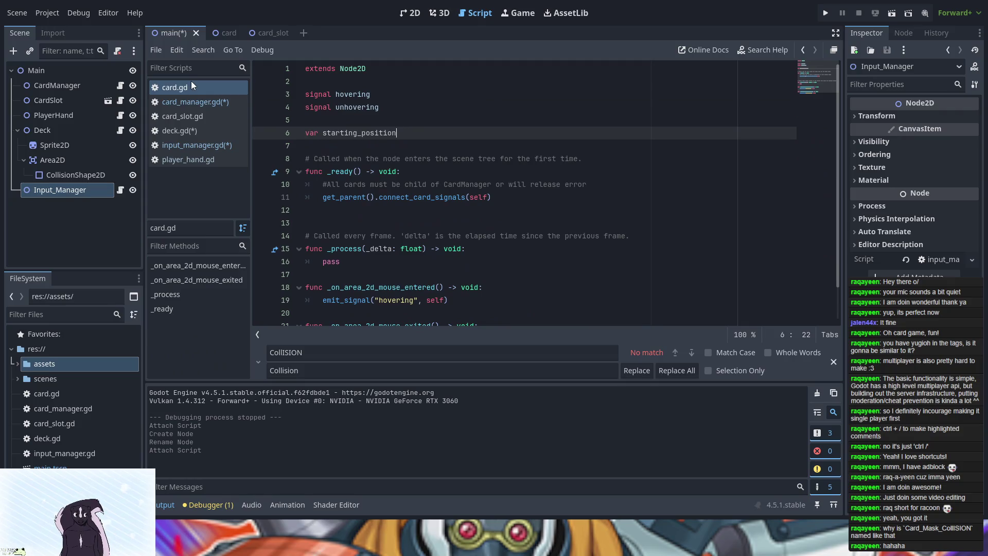
pyautogui.click(199, 113)
pyautogui.click(191, 129)
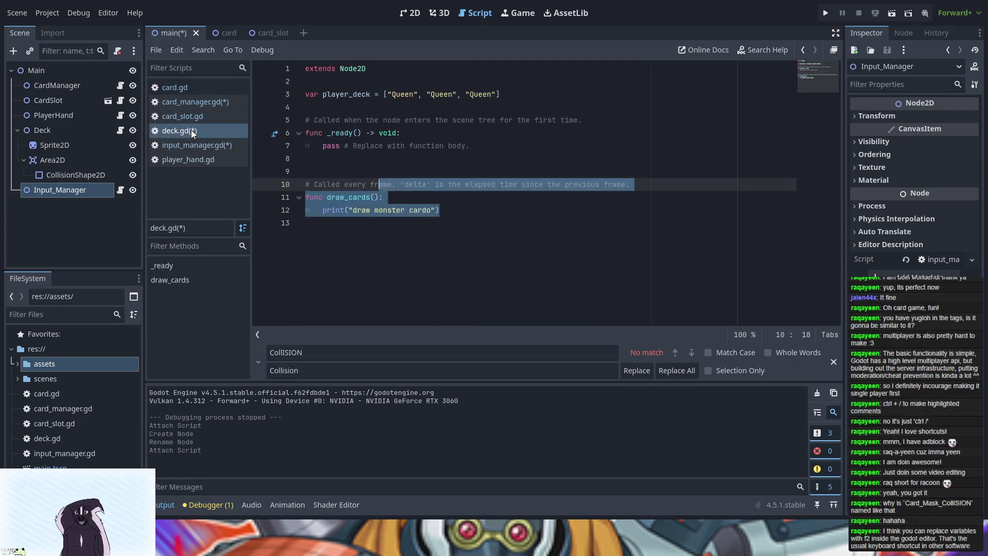
pyautogui.click(191, 145)
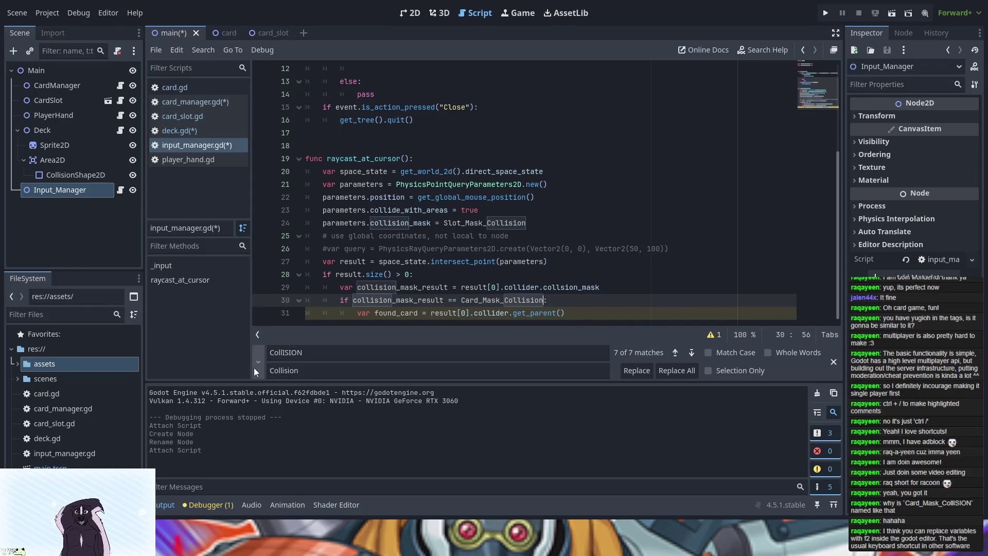
# Close the find/replace bar and insert a new indented line after line 31's get_parent() assignment.
pyautogui.click(834, 362)
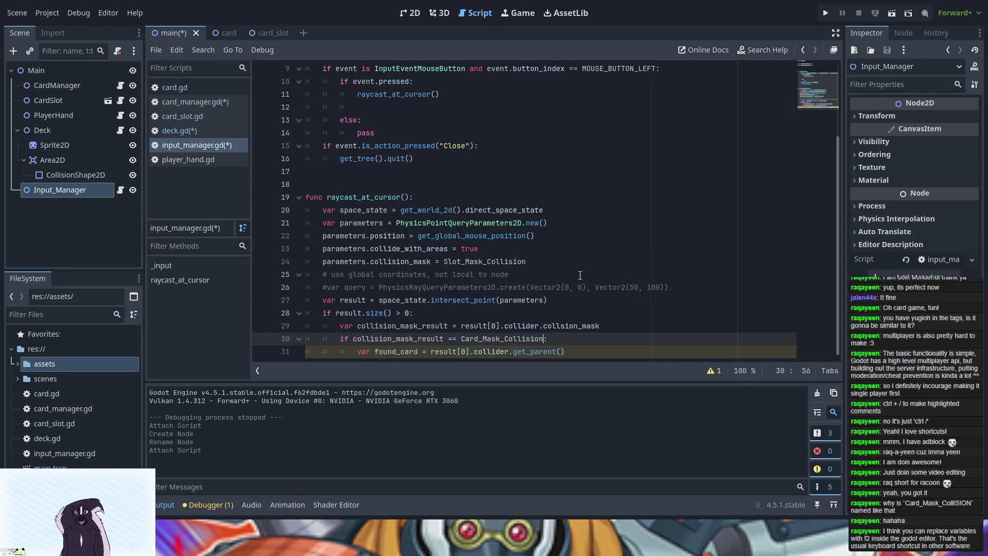
pyautogui.write(':')
pyautogui.click(500, 235)
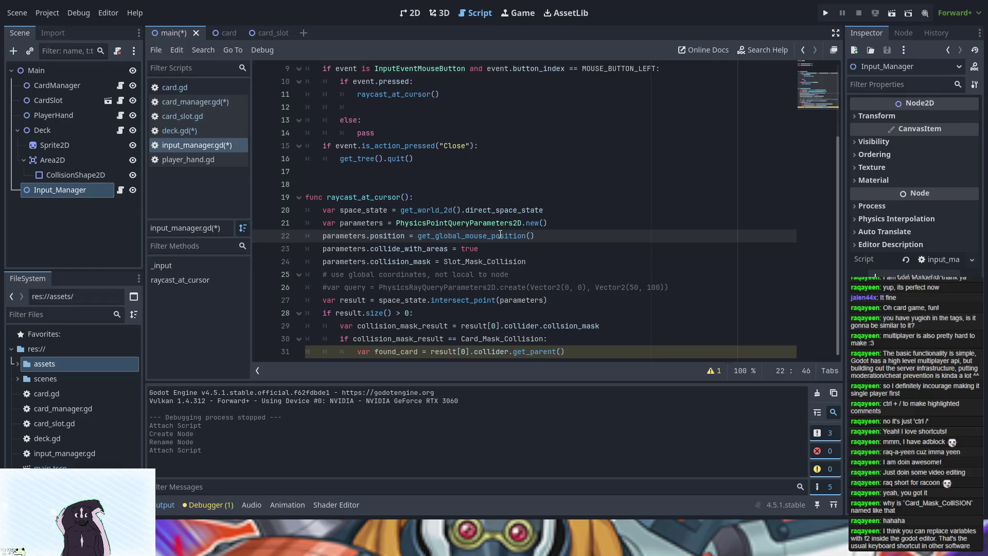
pyautogui.scroll(3, 376, 138)
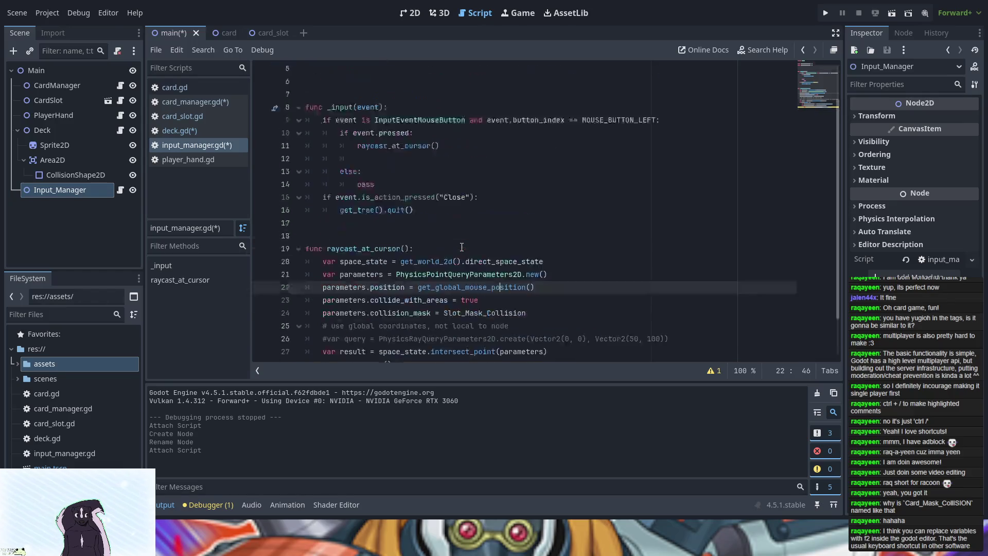
pyautogui.moveTo(374, 92); pyautogui.dragTo(415, 95)
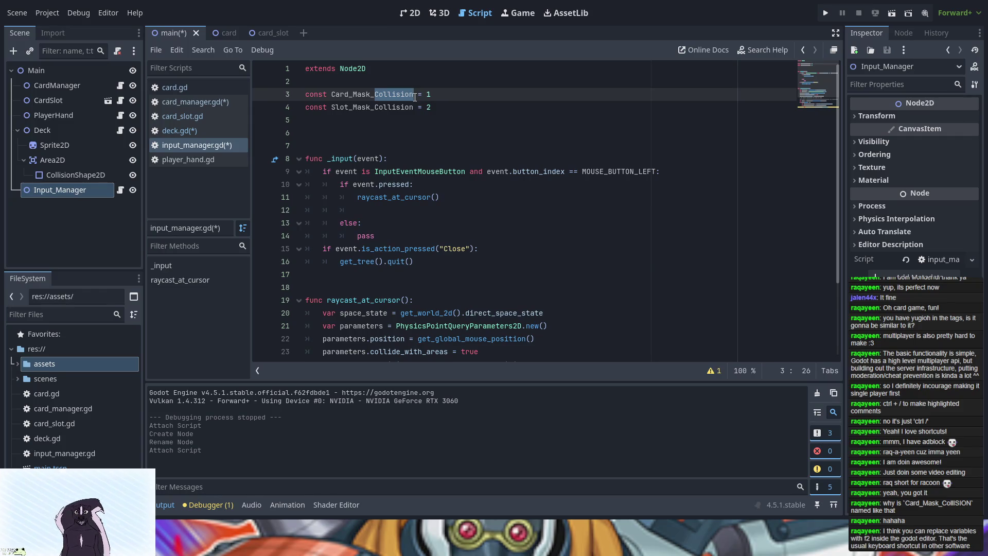
pyautogui.click(417, 112)
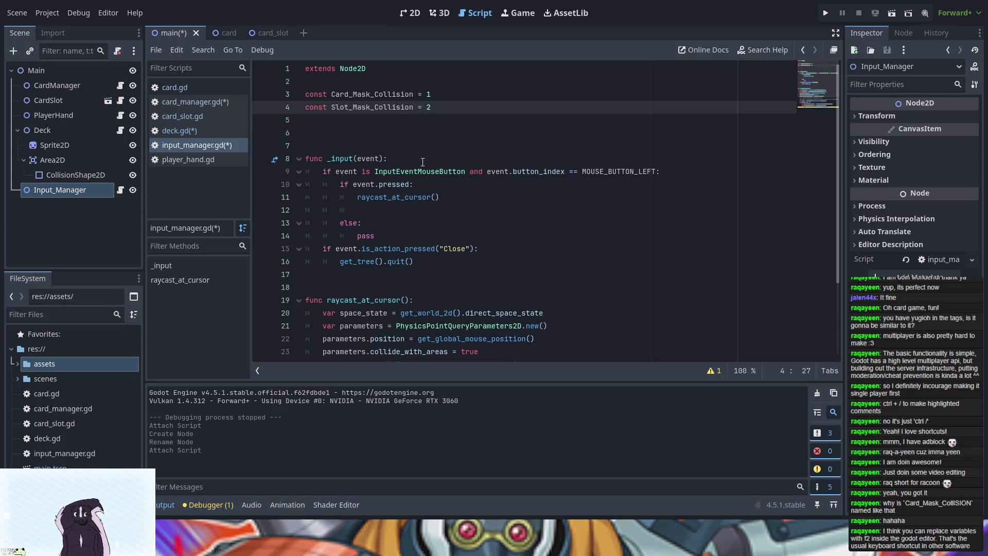
pyautogui.scroll(-3, 419, 191)
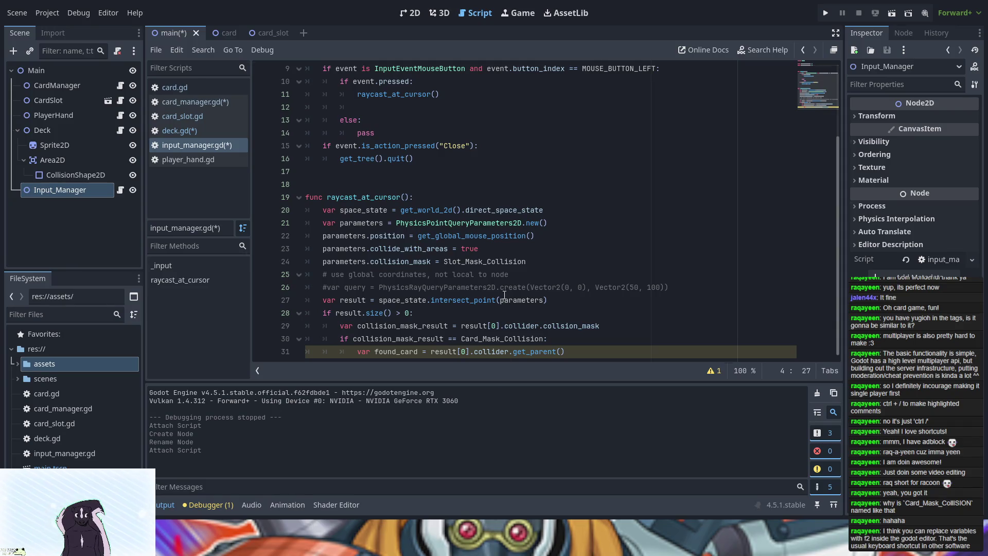
pyautogui.click(590, 351)
pyautogui.press('Return')
pyautogui.press('Return')
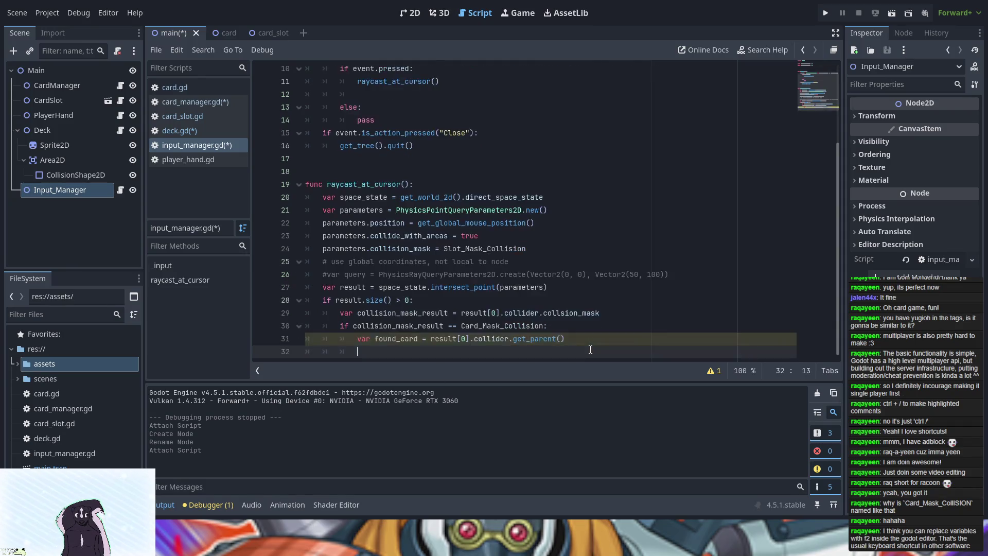
# Type 'if found_card' on the empty line 32 below the found_card assignment.
pyautogui.press('BackSpace')
pyautogui.press('BackSpace')
pyautogui.press('Up')
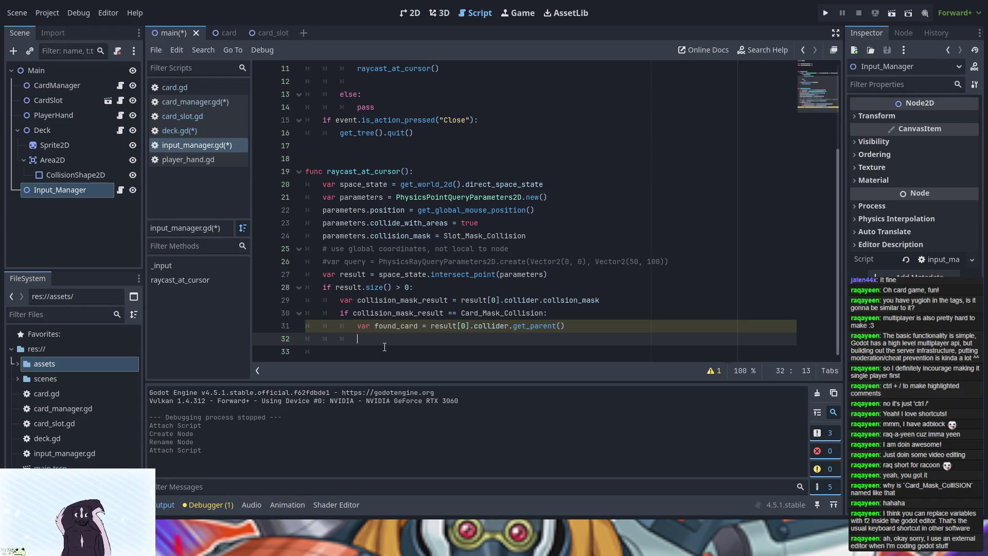
pyautogui.write('if ')
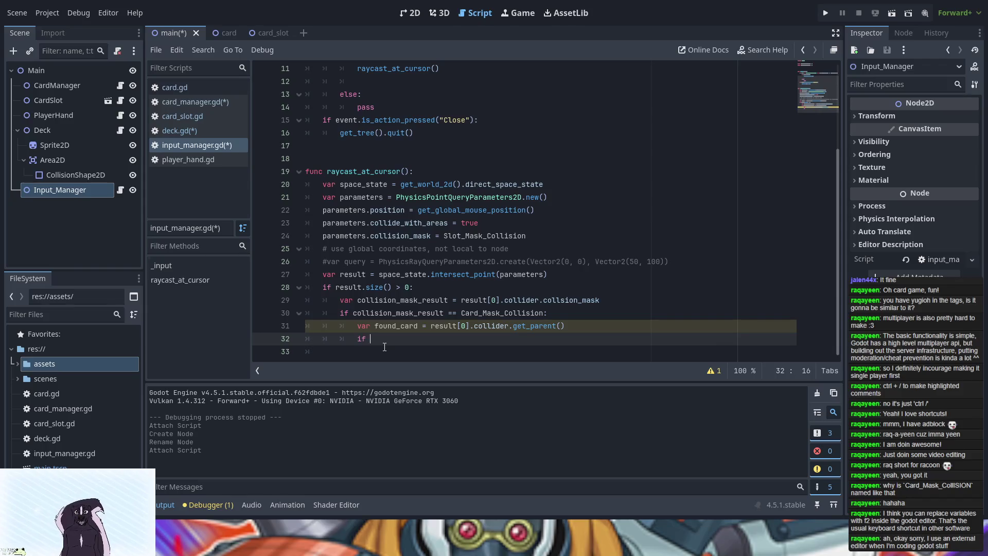
pyautogui.write('found_card:')
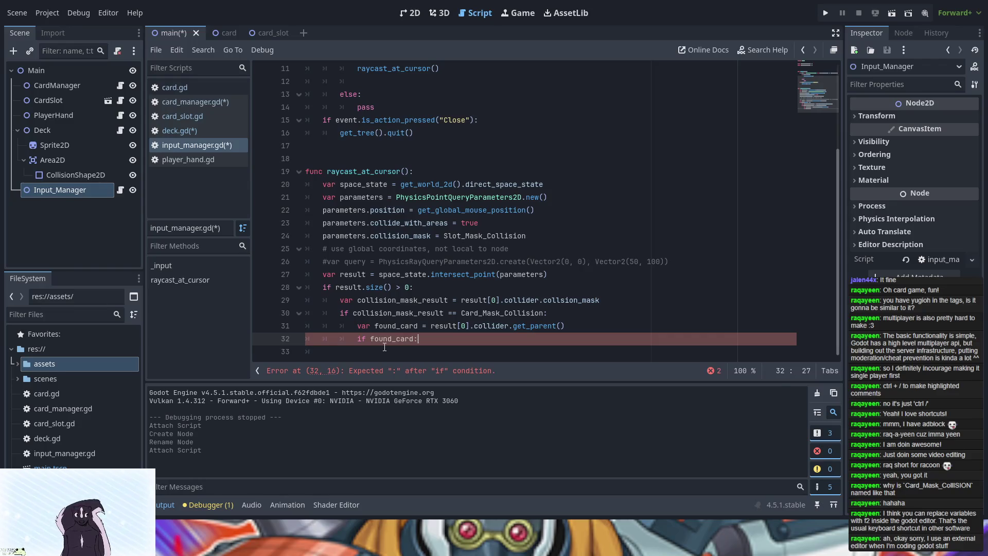
# Inside the if found_card block, add card_manager_reference.start_drag(card_found) on line 33.
pyautogui.press('Return')
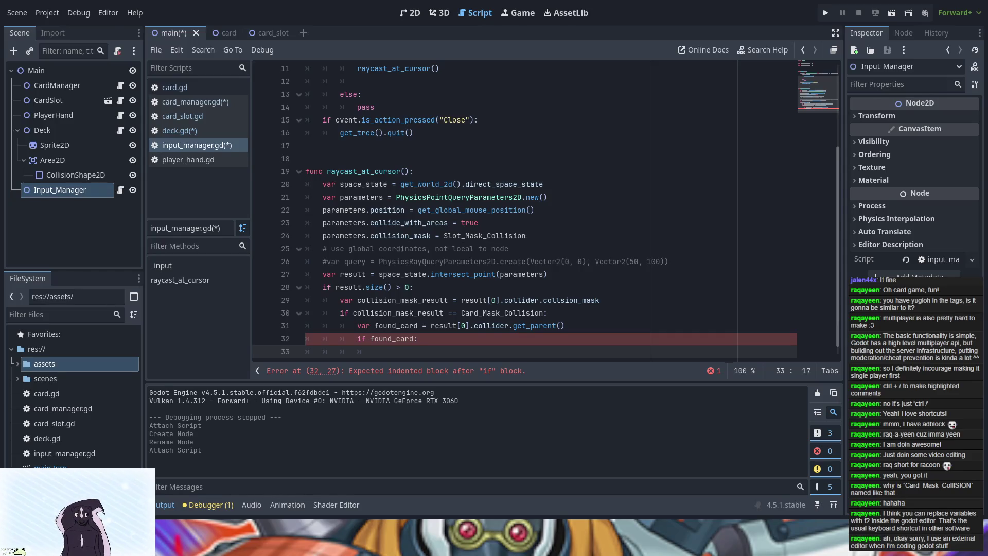
pyautogui.write('card')
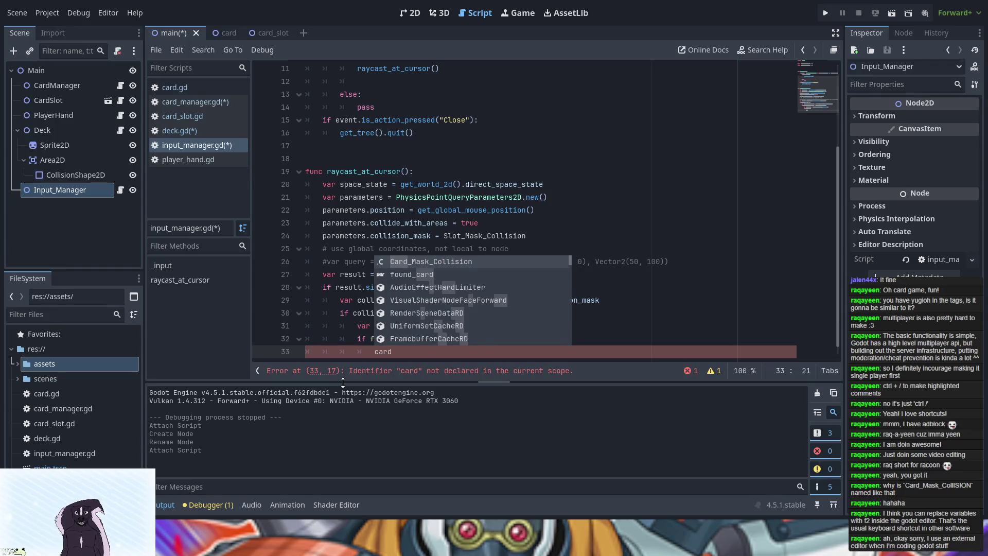
pyautogui.write('_man')
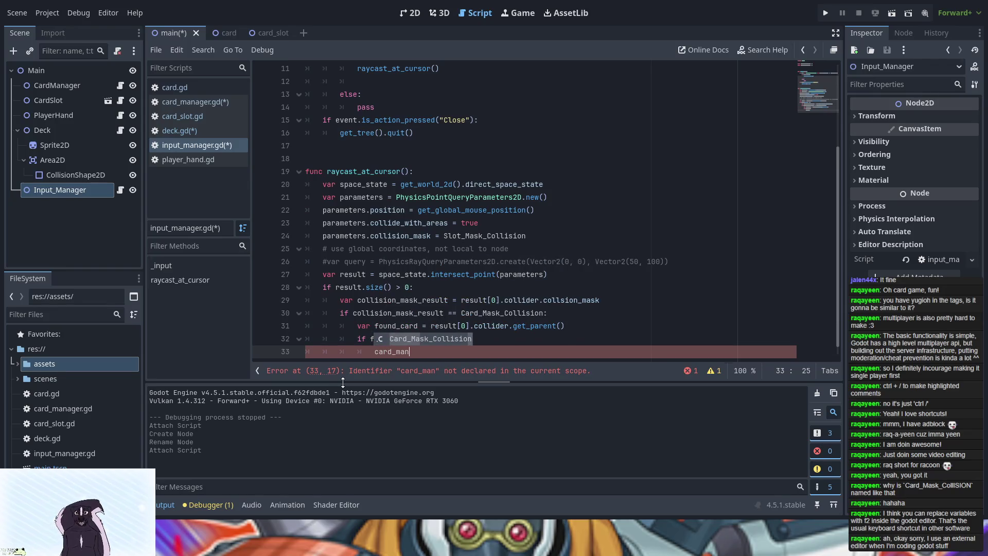
pyautogui.write('ager')
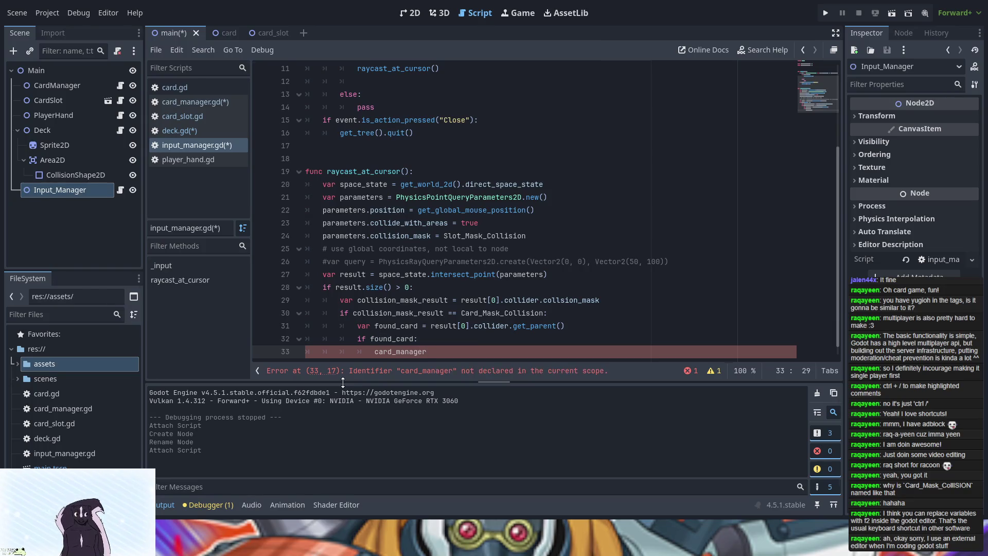
pyautogui.write('_refre')
pyautogui.press('BackSpace')
pyautogui.press('BackSpace')
pyautogui.write('ere')
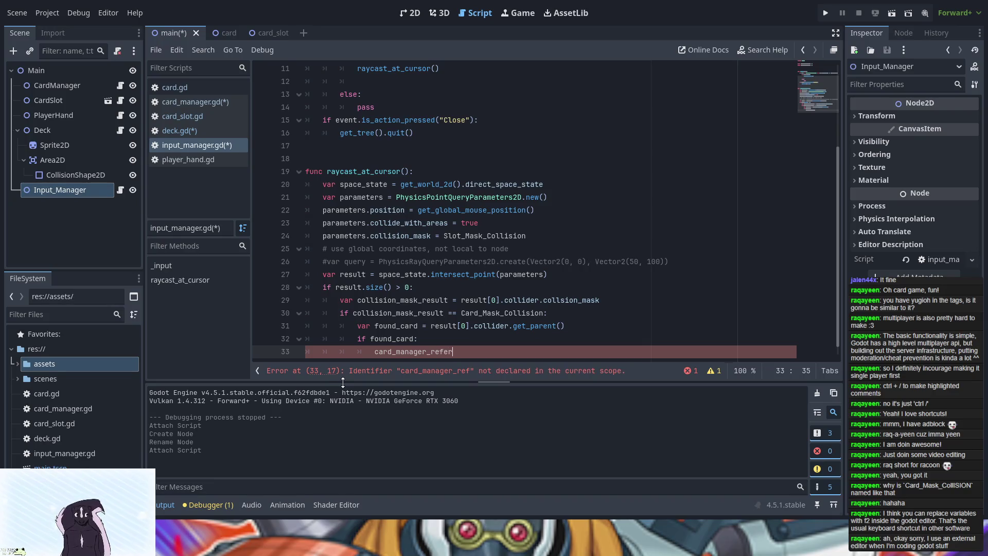
pyautogui.write('nce')
pyautogui.write('.st')
pyautogui.write('art_drag')
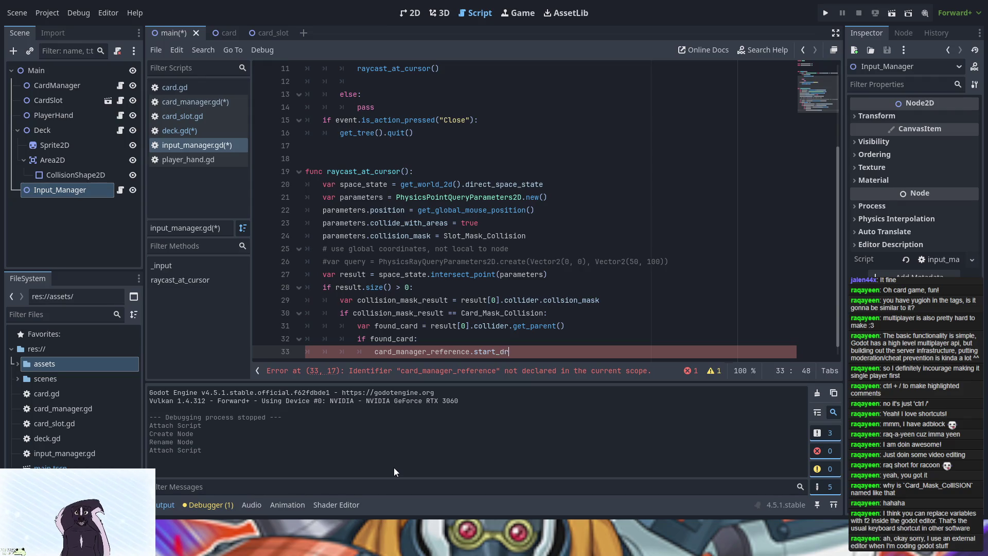
pyautogui.write('(')
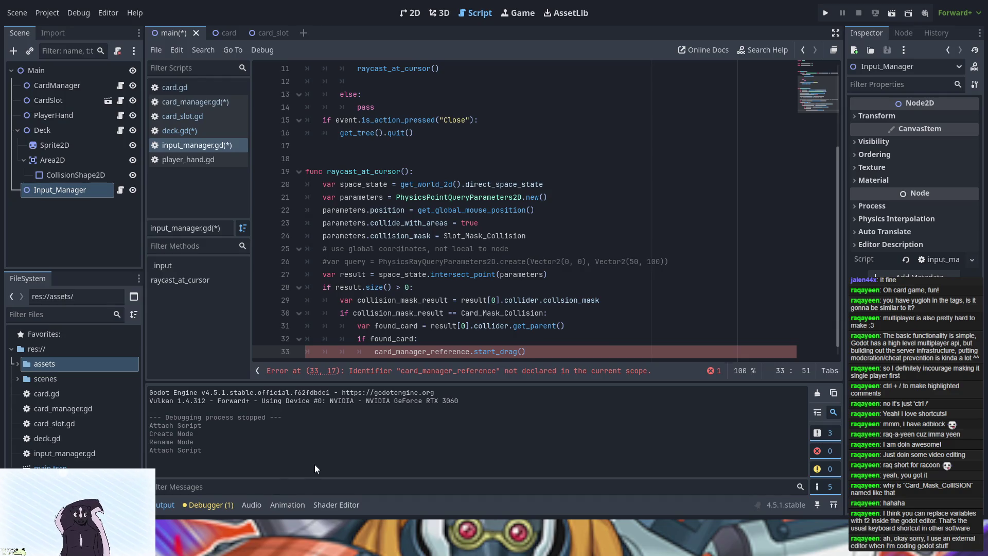
pyautogui.write('card')
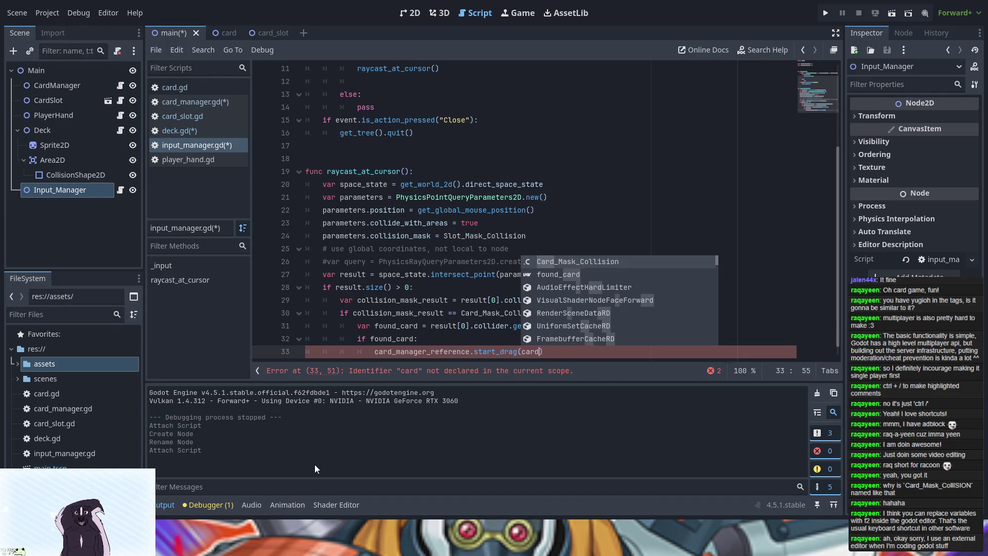
pyautogui.write('_')
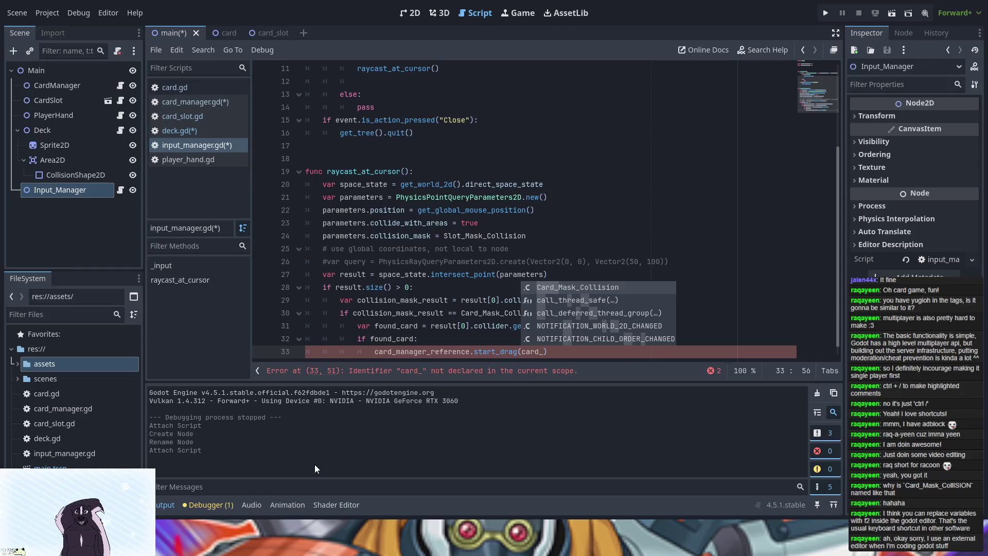
pyautogui.write('found')
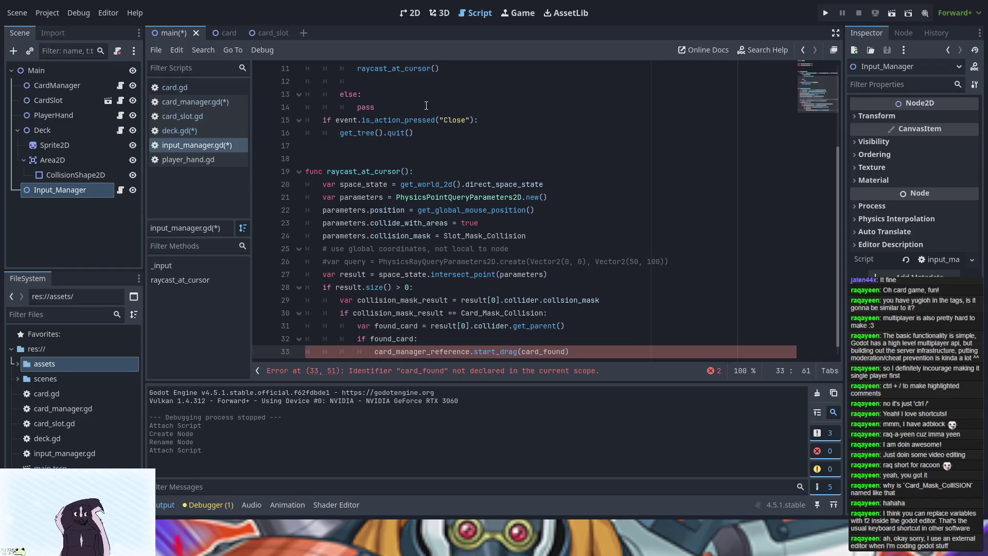
pyautogui.scroll(4, 427, 108)
# Type a var card_manager_reference declaration on empty line 6.
pyautogui.click(355, 129)
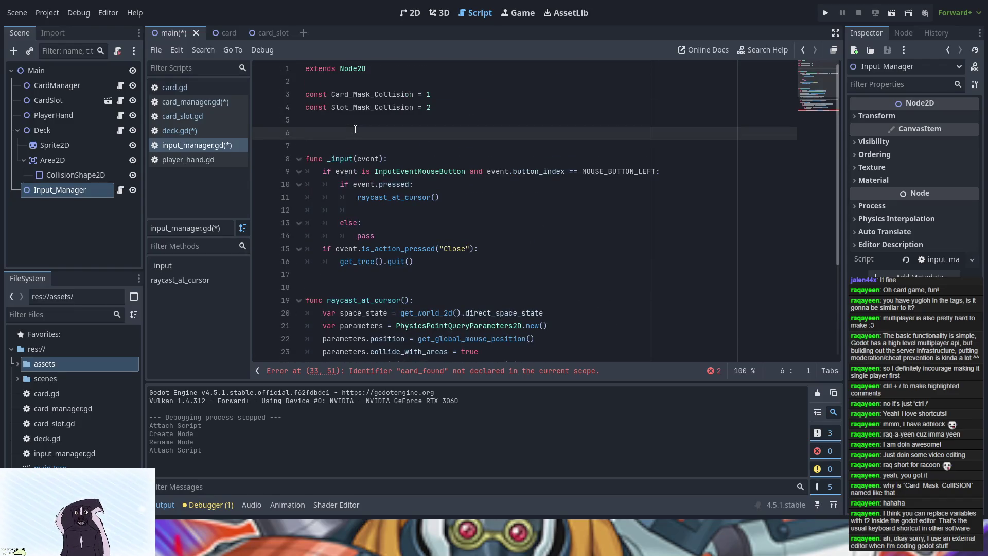
pyautogui.write('card')
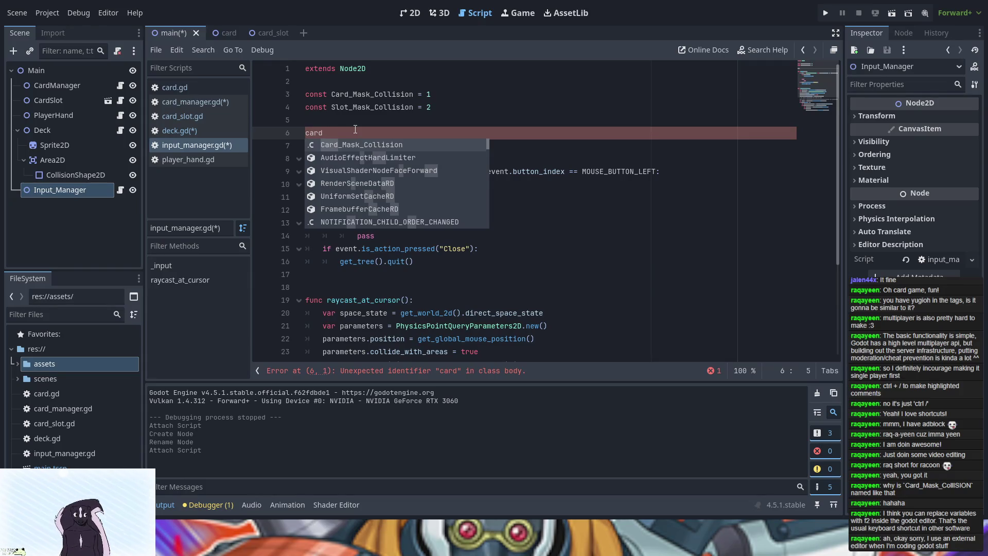
pyautogui.write('_mag')
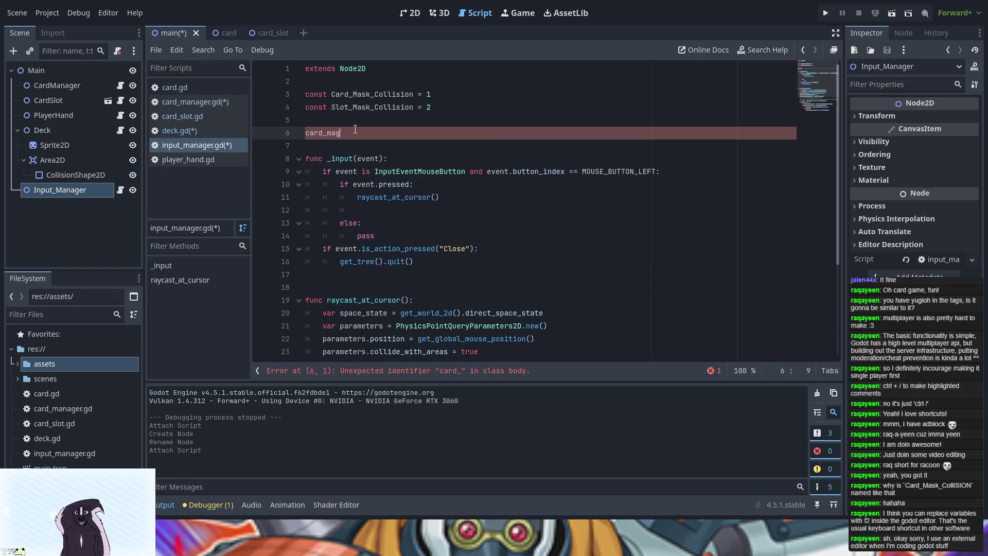
pyautogui.write('eger')
pyautogui.write('red')
pyautogui.press('BackSpace')
pyautogui.write('fere')
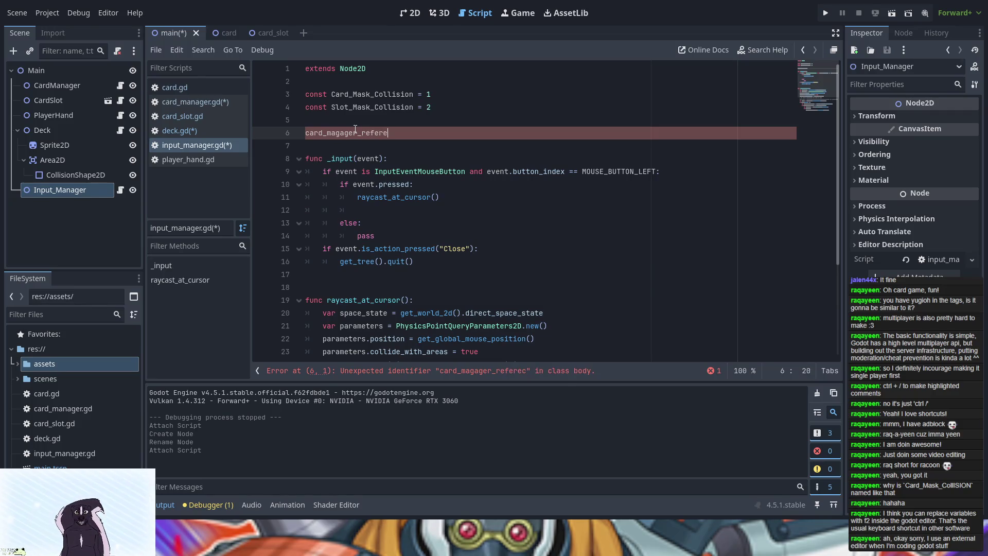
pyautogui.write('nce')
pyautogui.press('Left')
pyautogui.press('Left')
pyautogui.press('Left')
pyautogui.write('var')
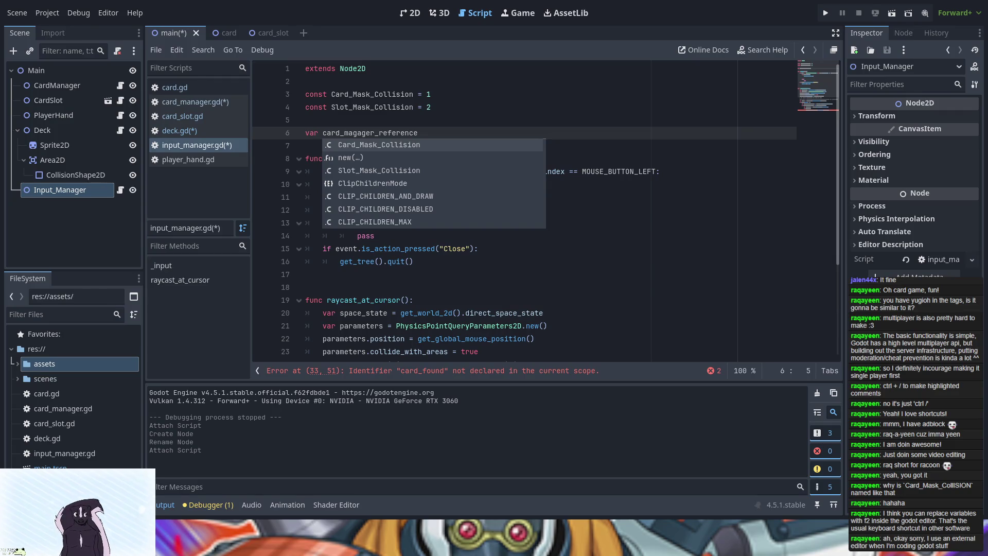
# Fix the misspelled name on line 6 by pasting card_manager_reference copied from line 33.
pyautogui.scroll(-4, 415, 320)
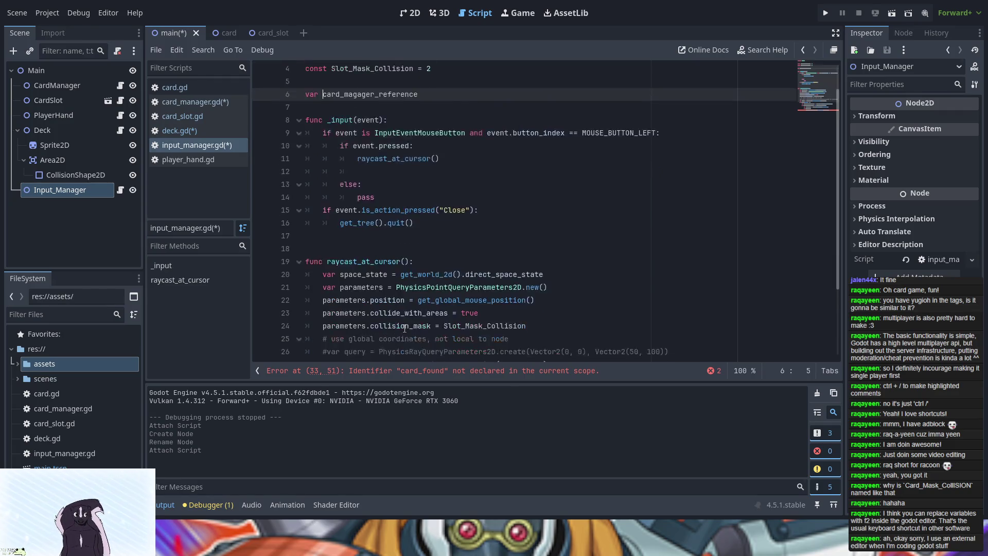
pyautogui.doubleClick(438, 339)
pyautogui.hotkey('ctrl', 'c')
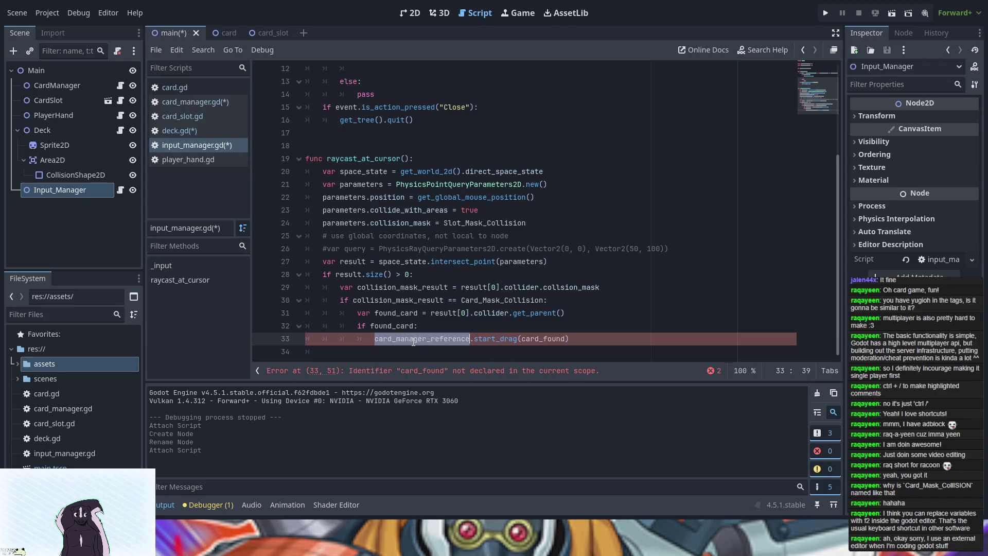
pyautogui.scroll(4, 433, 309)
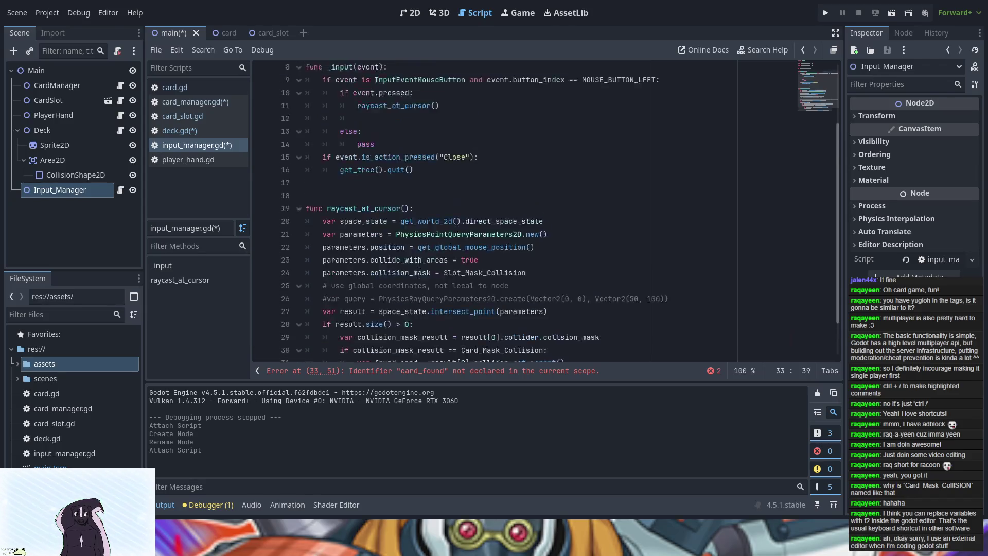
pyautogui.doubleClick(368, 133)
pyautogui.hotkey('ctrl', 'v')
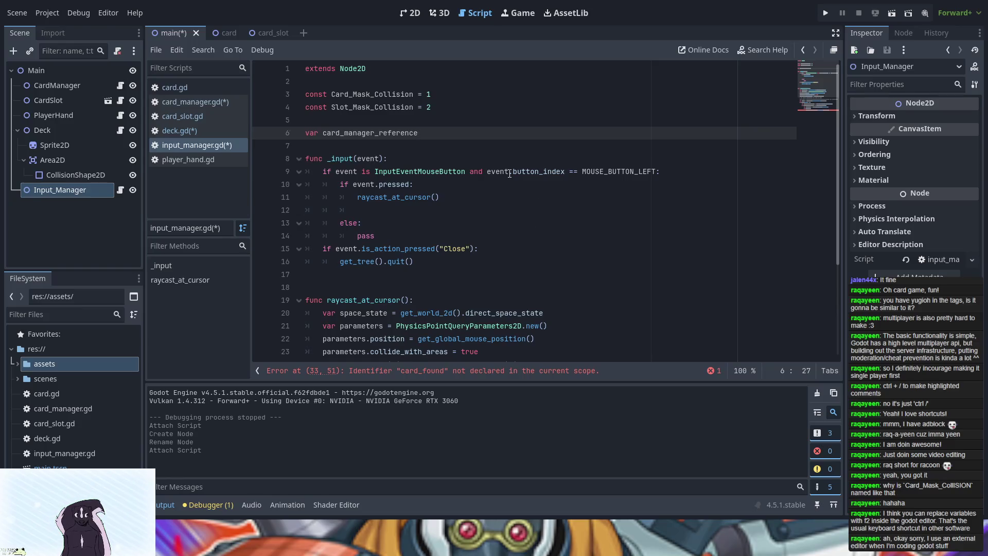
# Add func _ready(): on line 8 from autocomplete, with an indented body line below it.
pyautogui.press('Return')
pyautogui.press('Return')
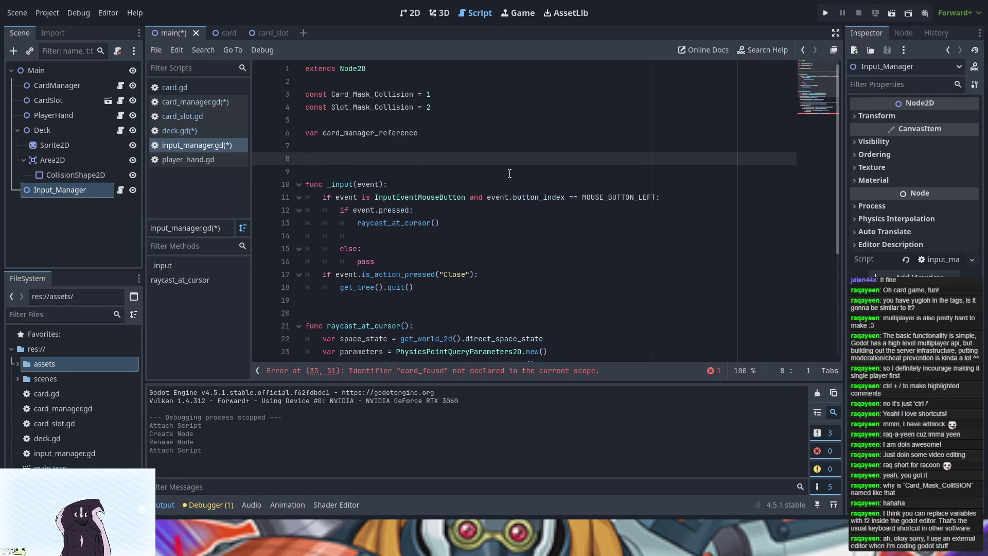
pyautogui.write('func ')
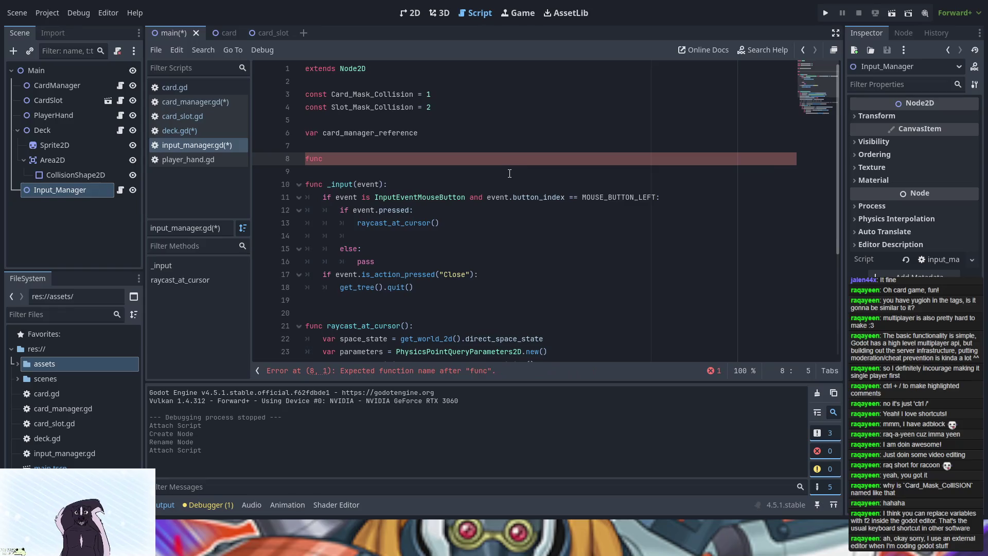
pyautogui.write('ready')
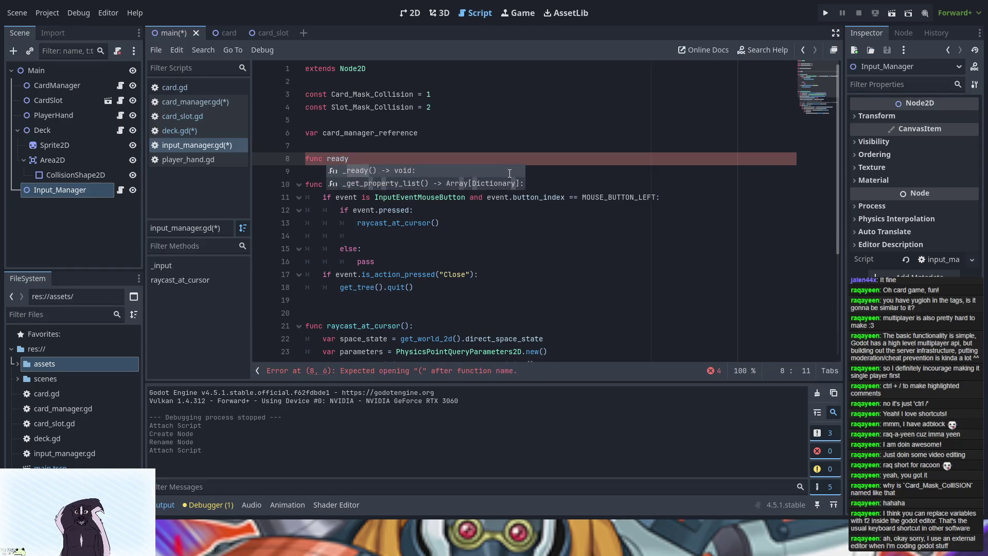
pyautogui.press('Return')
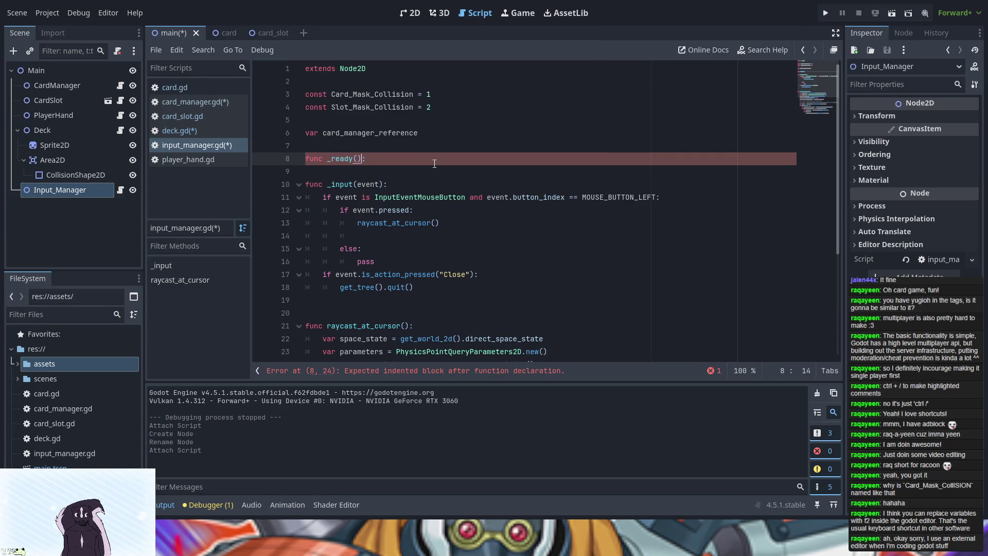
pyautogui.press('BackSpace')
pyautogui.press('End')
pyautogui.press('Return')
# In _ready, set card_manager_reference to $"../CardManager" by dragging the CardManager node from the Scene dock.
pyautogui.write('card')
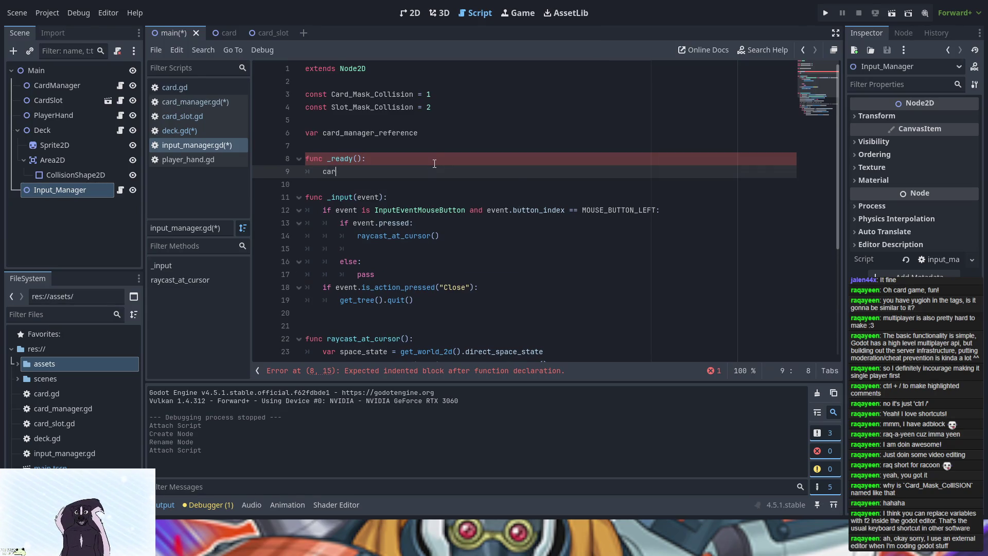
pyautogui.press('Return')
pyautogui.write('=')
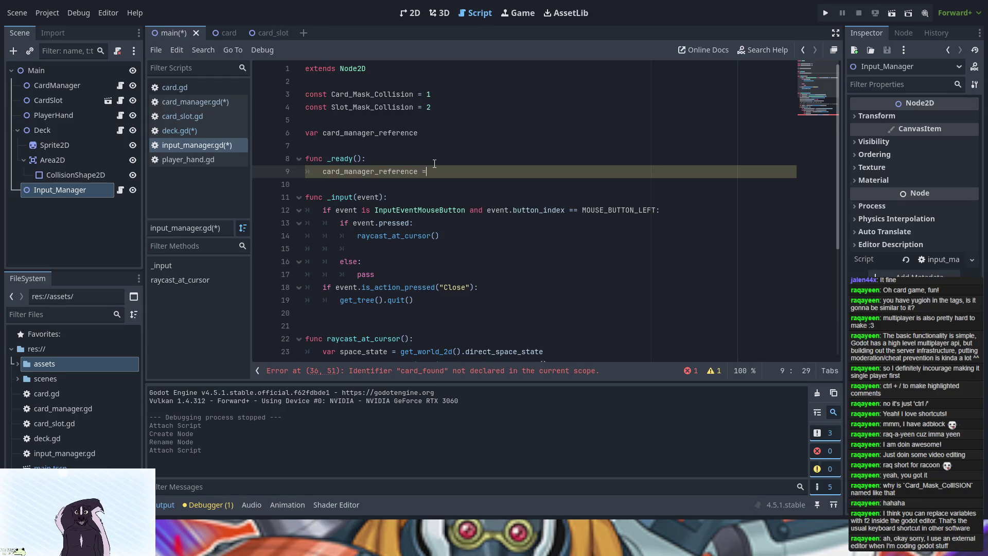
pyautogui.moveTo(72, 88)
pyautogui.mouseDown()
pyautogui.moveTo(421, 119)
pyautogui.moveTo(444, 167)
pyautogui.mouseUp()
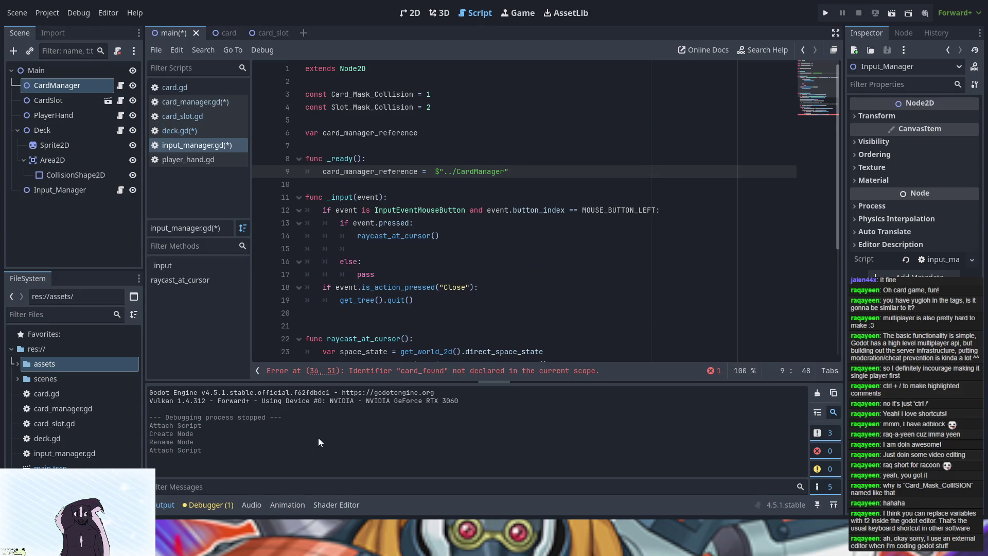
pyautogui.scroll(-5, 523, 333)
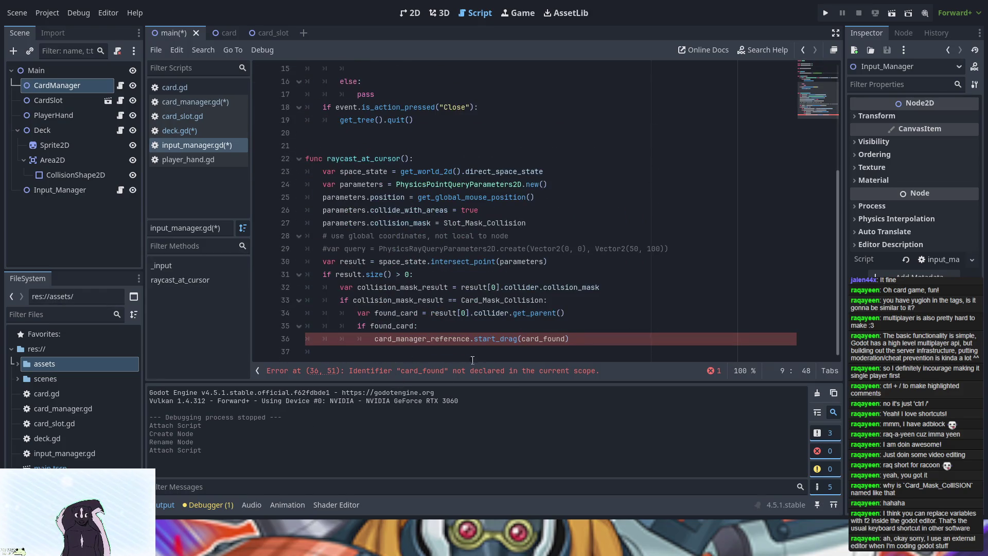
pyautogui.scroll(4, 549, 240)
pyautogui.scroll(-1, 550, 240)
pyautogui.scroll(-3, 550, 240)
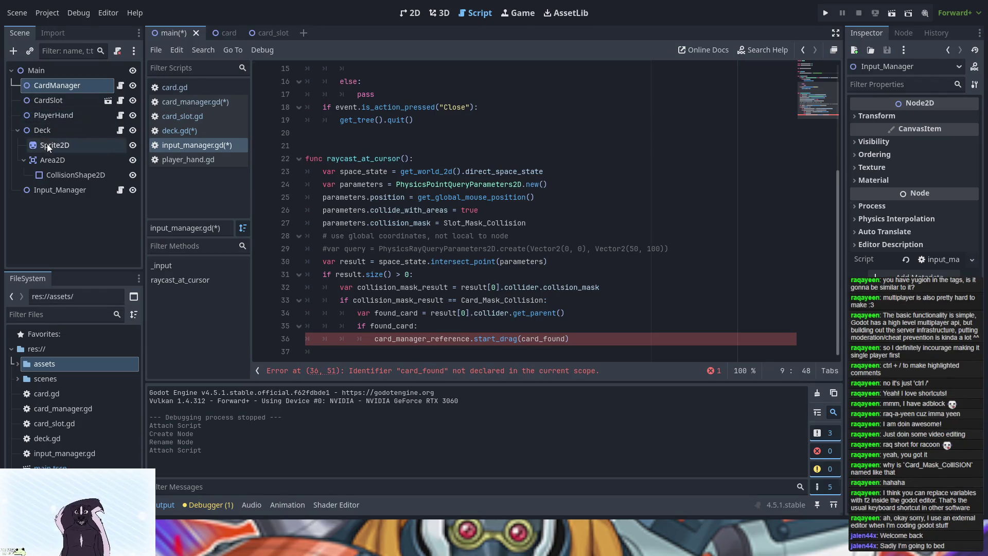
pyautogui.click(196, 101)
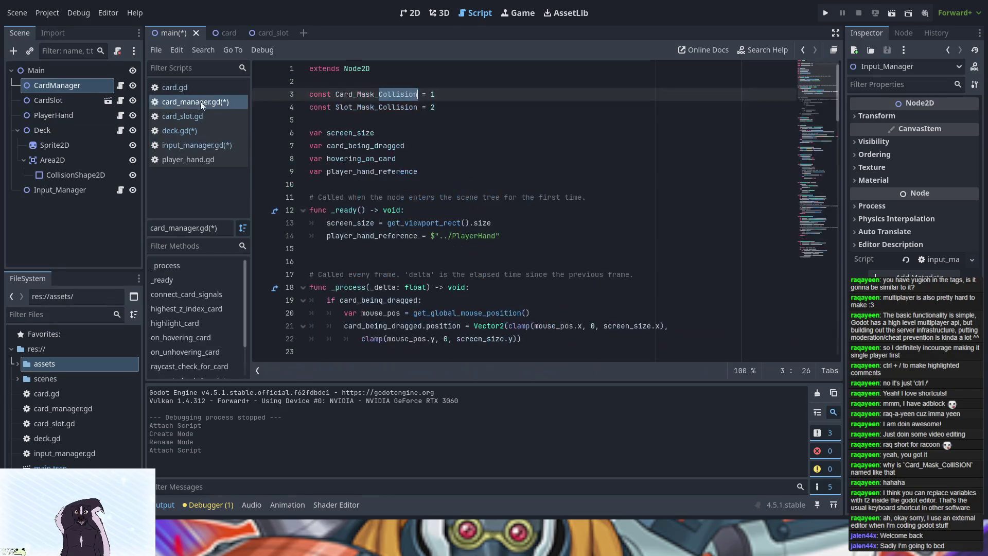
# Save all scripts with Ctrl+S and scroll card_manager.gd down to its drag functions.
pyautogui.click(452, 139)
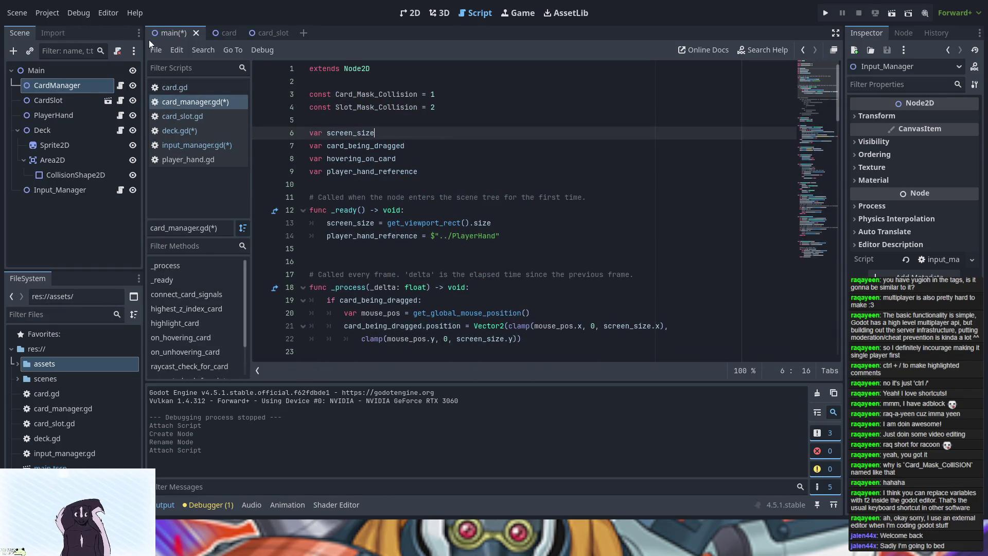
pyautogui.hotkey('ctrl', 's')
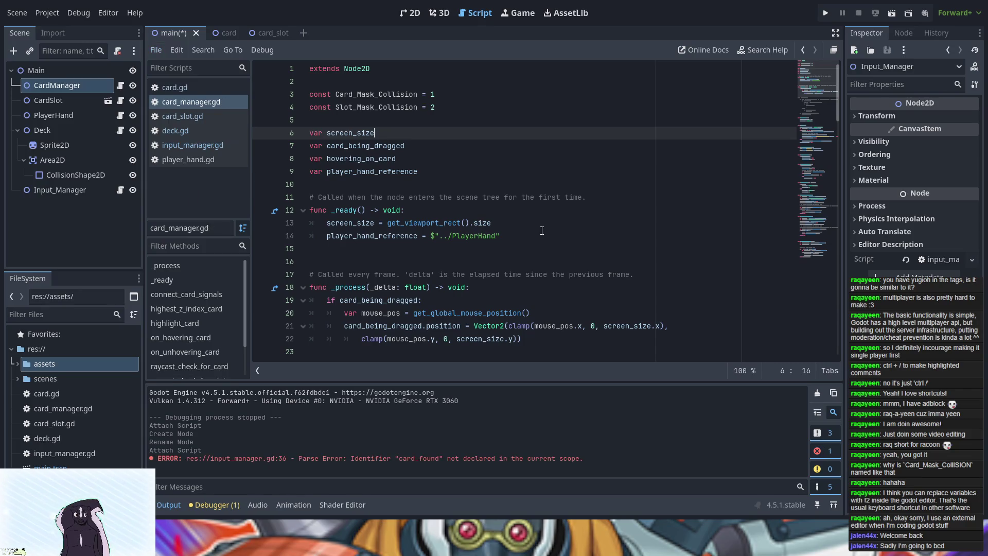
pyautogui.scroll(-4, 540, 230)
pyautogui.scroll(-2, 540, 230)
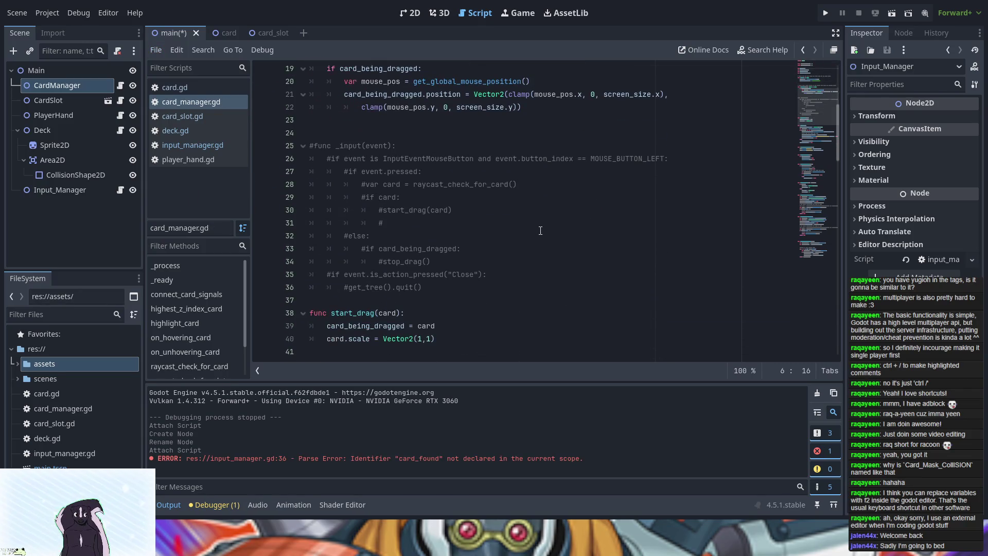
pyautogui.scroll(-4, 538, 231)
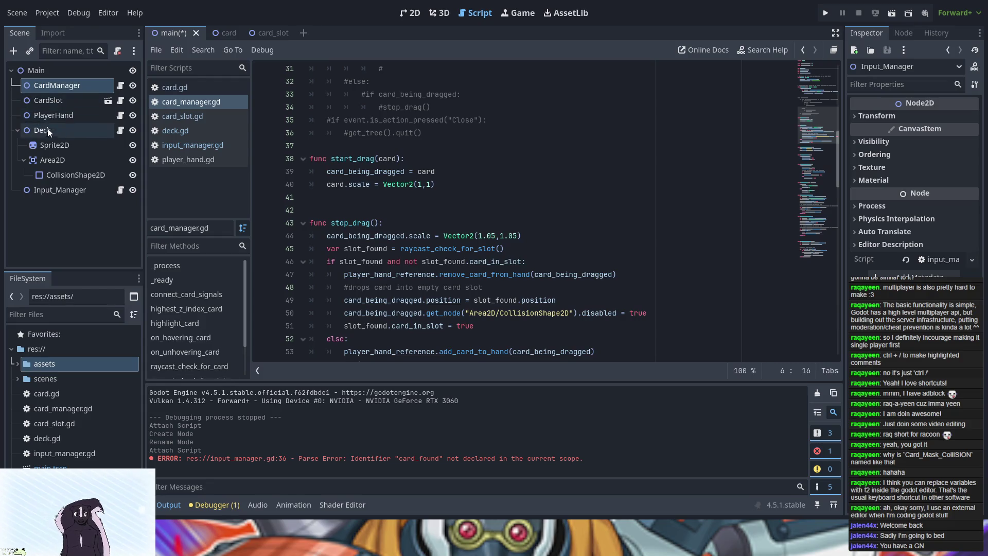
# Compare input_manager.gd's card_found error against card_manager.gd's drag functions, ending on input_manager.gd.
pyautogui.click(193, 146)
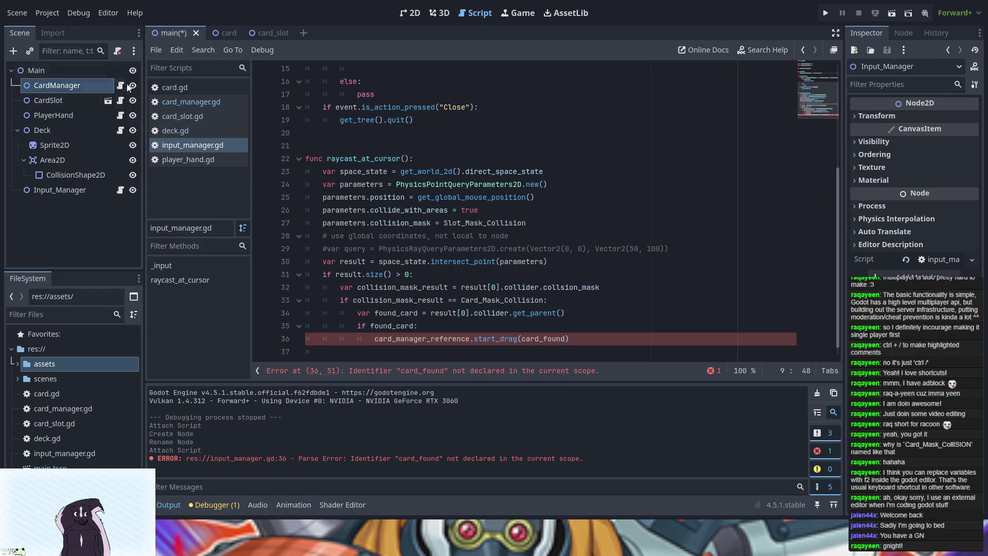
pyautogui.click(179, 102)
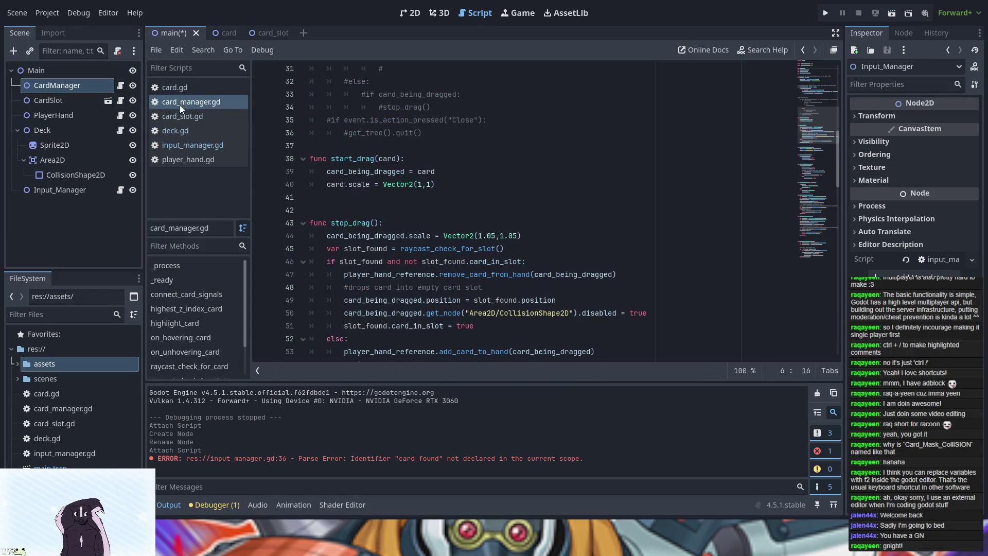
pyautogui.click(188, 145)
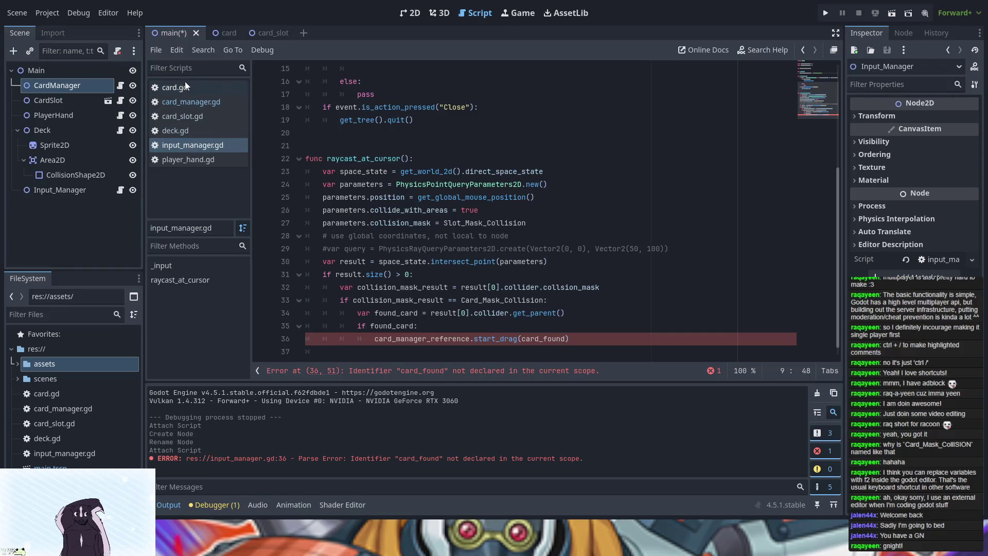
pyautogui.click(185, 98)
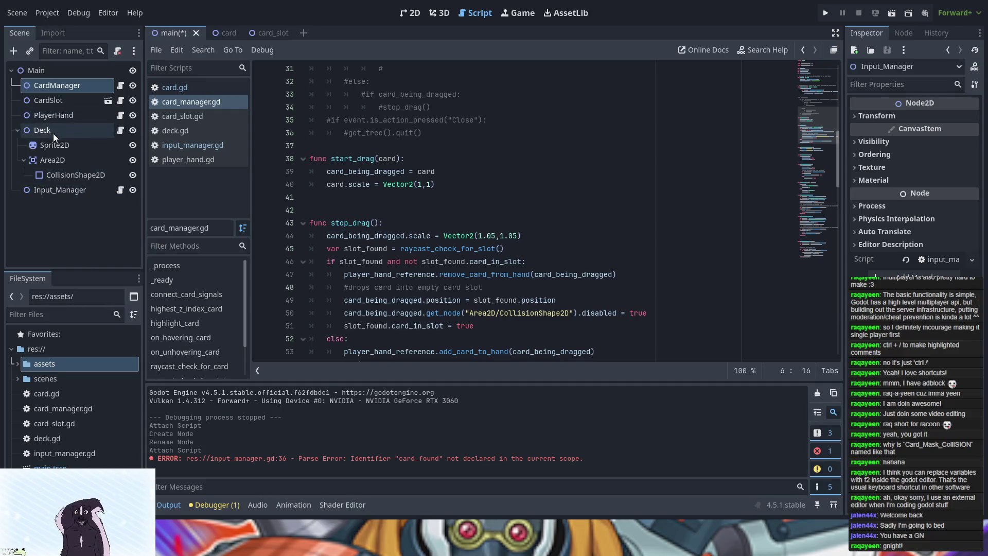
pyautogui.click(190, 146)
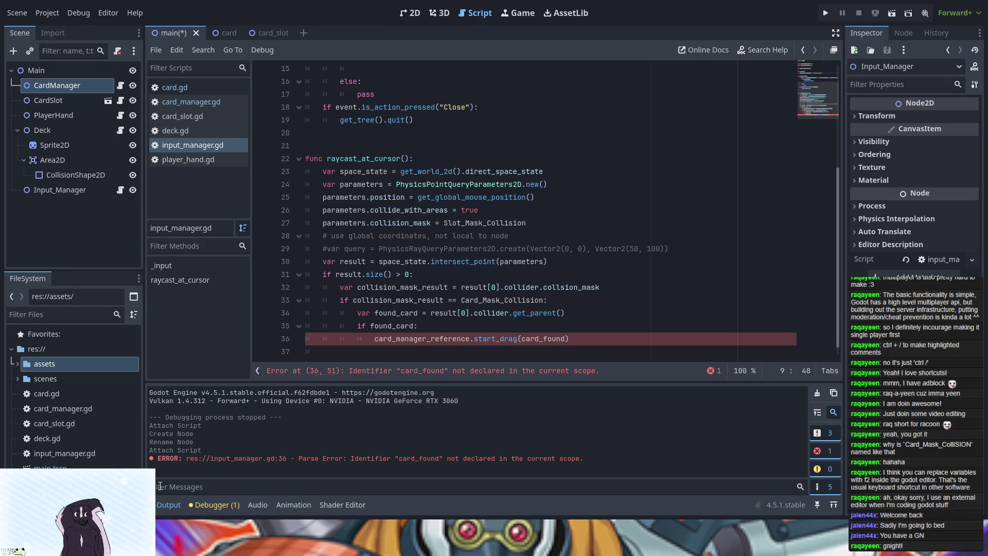
# Replace the undeclared card_found argument on line 36 with found_card, the name declared on line 34.
pyautogui.click(545, 338)
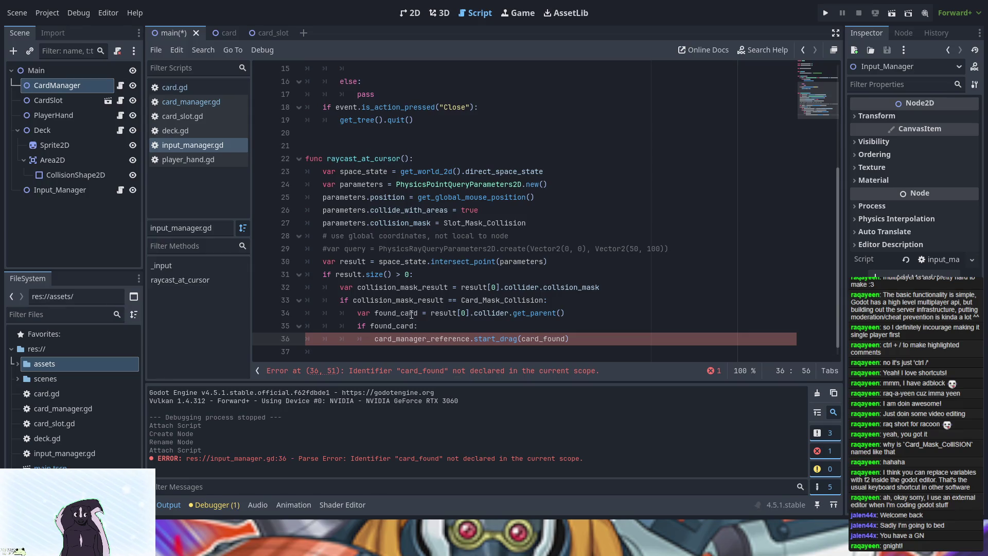
pyautogui.click(412, 326)
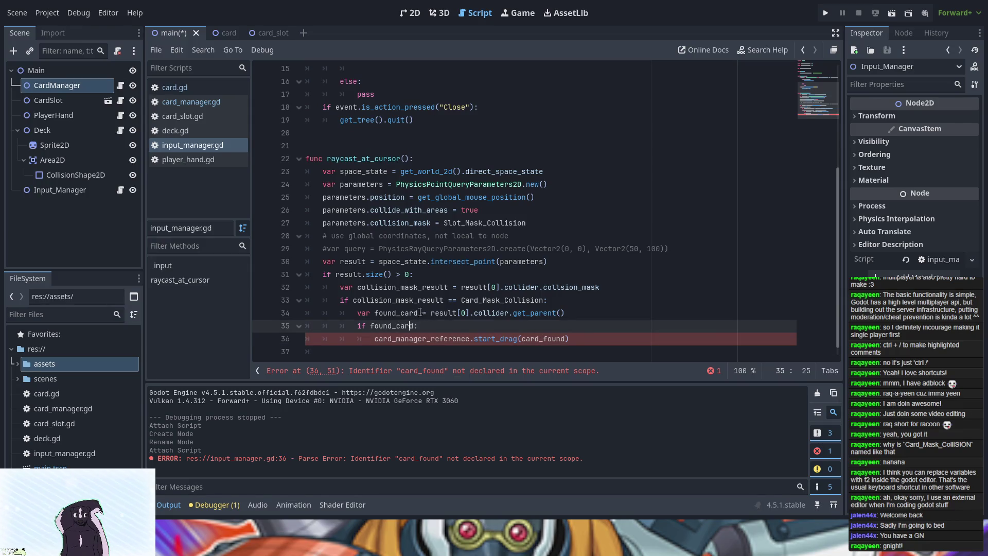
pyautogui.click(417, 313)
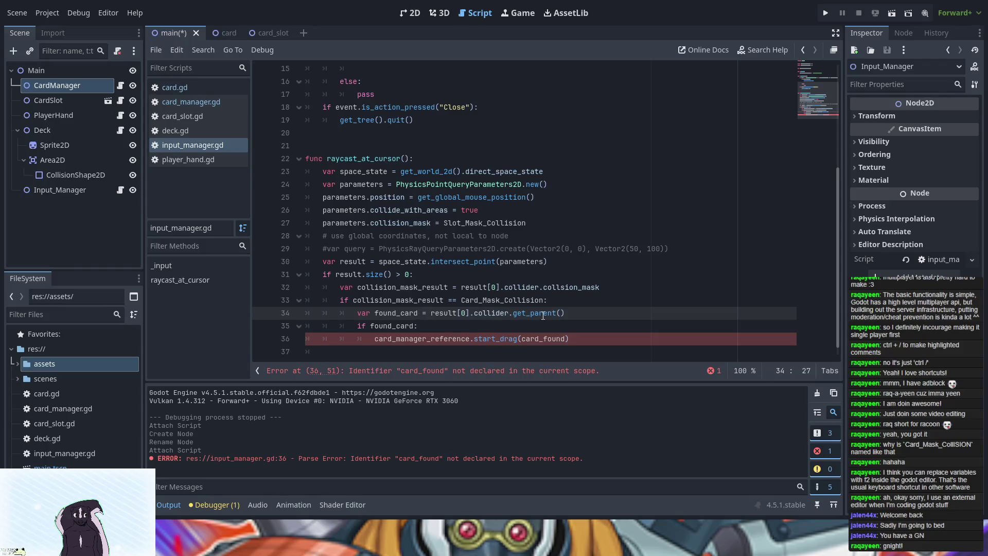
pyautogui.click(537, 345)
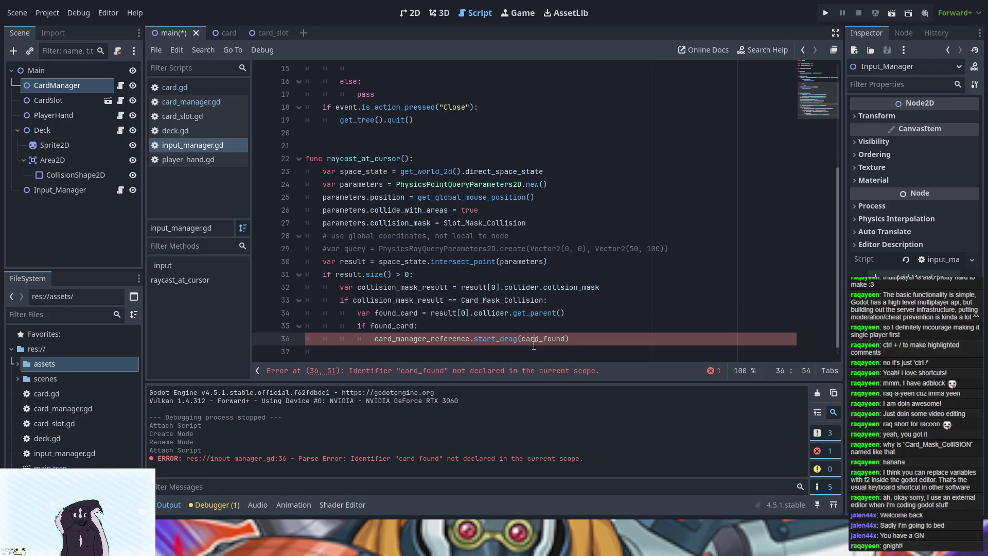
pyautogui.click(422, 313)
pyautogui.click(385, 314)
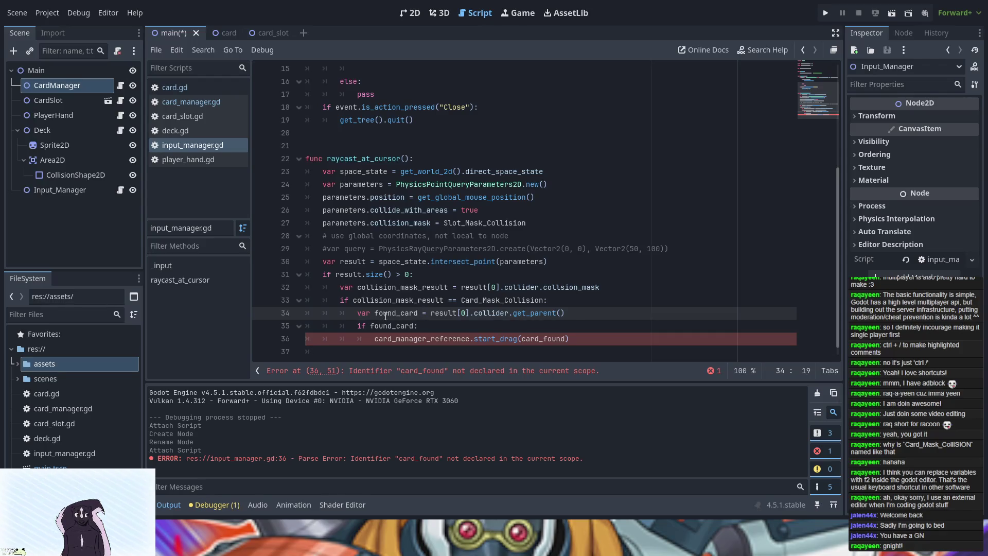
pyautogui.doubleClick(394, 313)
pyautogui.hotkey('ctrl', 'c')
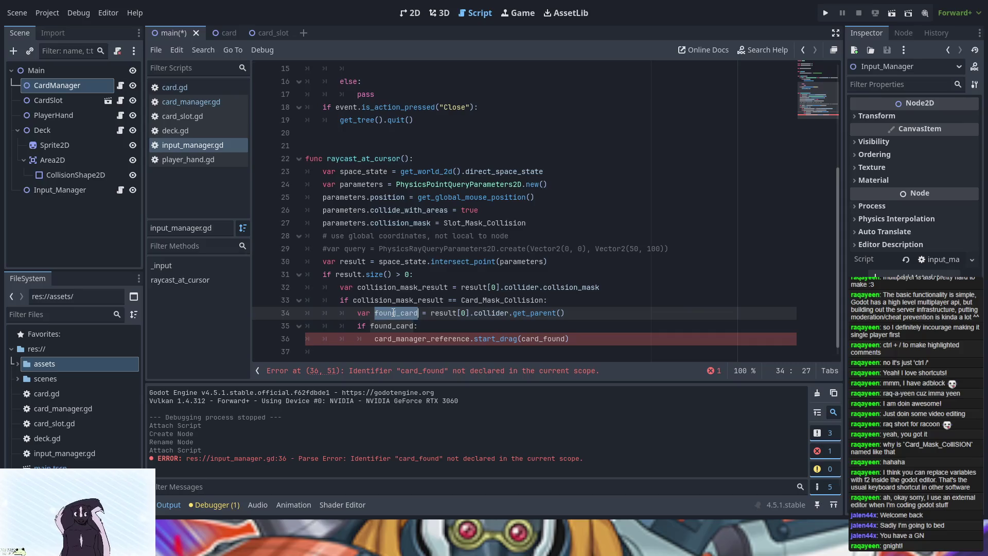
pyautogui.doubleClick(560, 339)
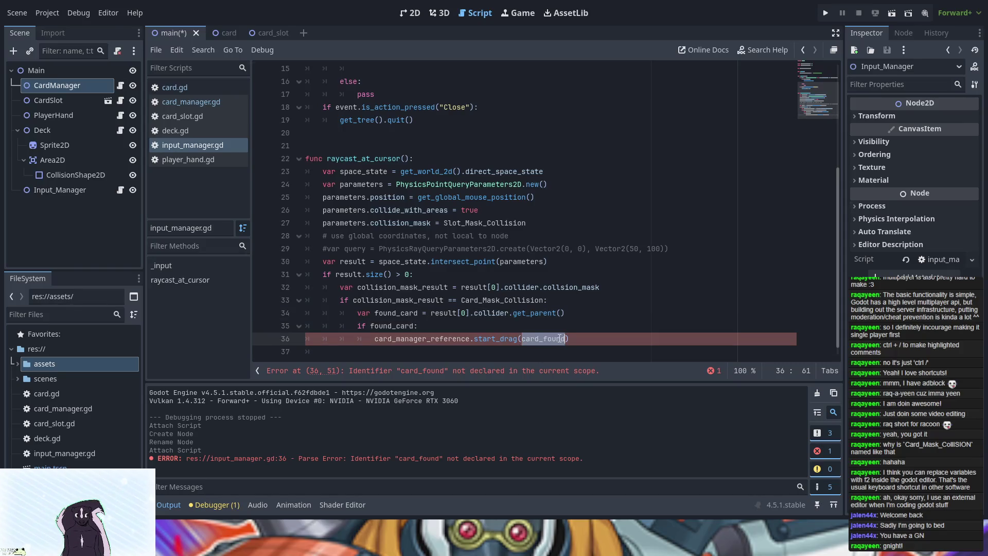
pyautogui.hotkey('ctrl', 'v')
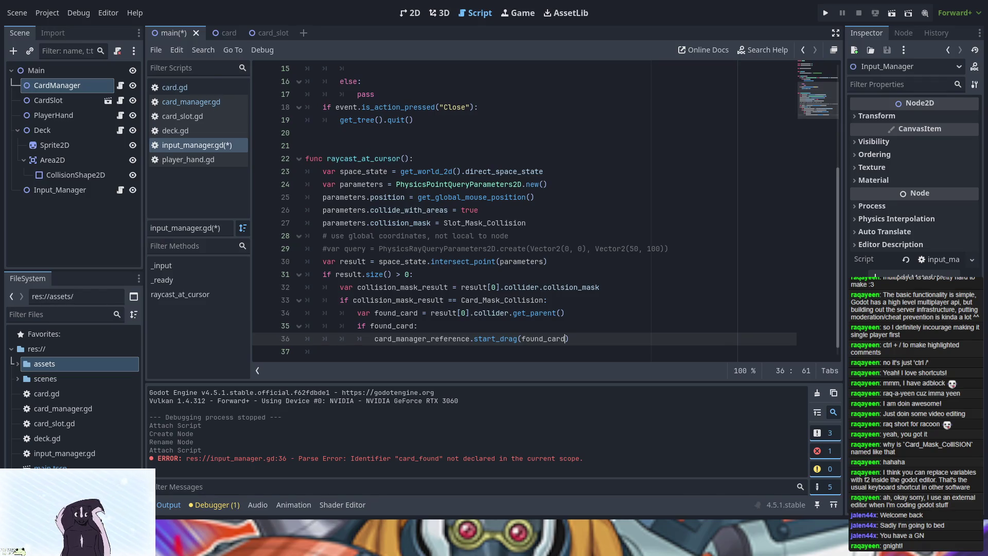
pyautogui.press('Right')
# Add an outdented 'elif collision_mask_result ==' line below the start_drag call.
pyautogui.press('Return')
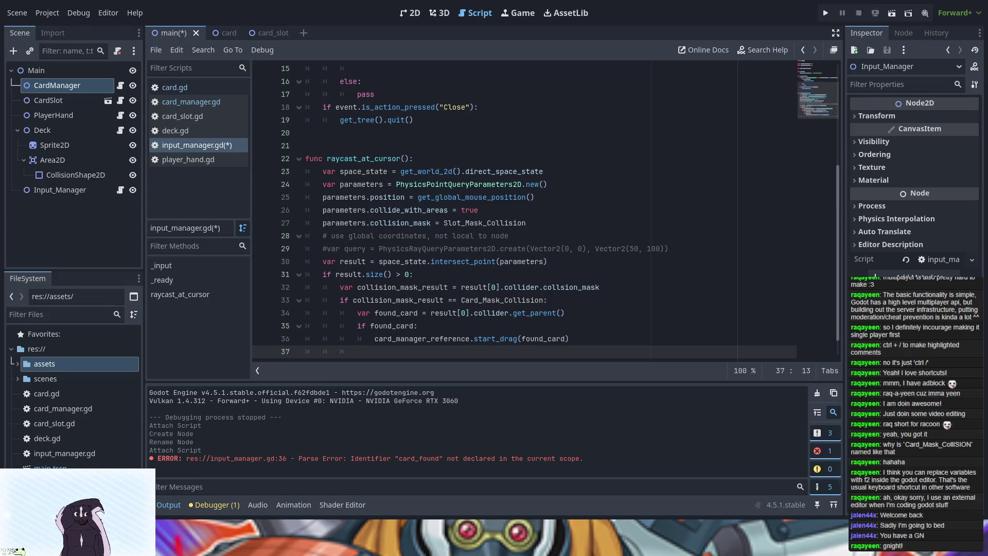
pyautogui.press('BackSpace')
pyautogui.write('elif')
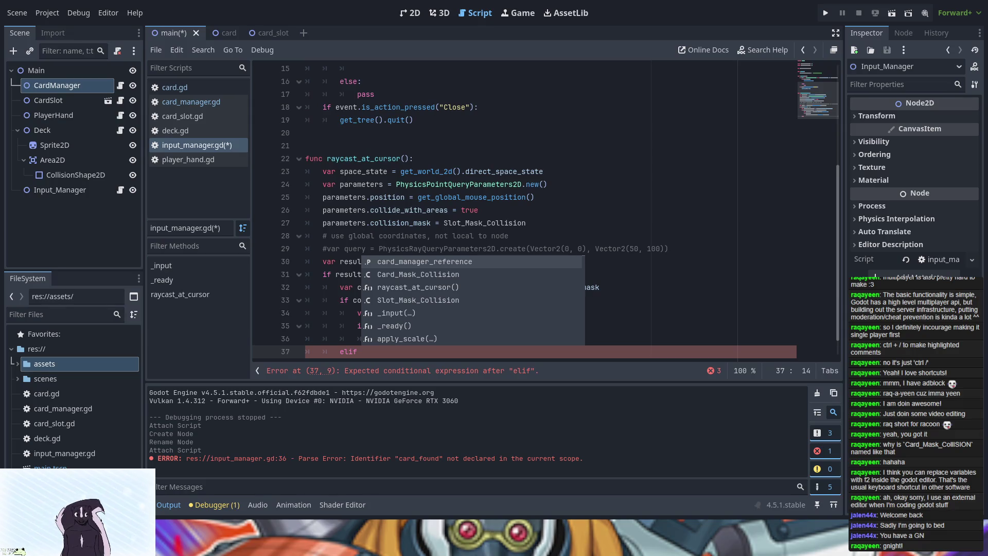
pyautogui.write('res')
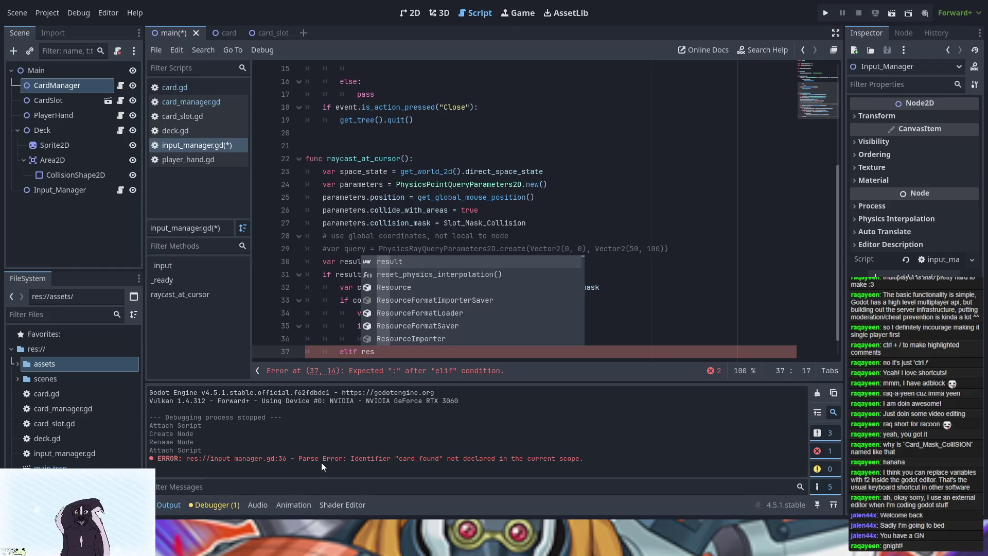
pyautogui.write('u')
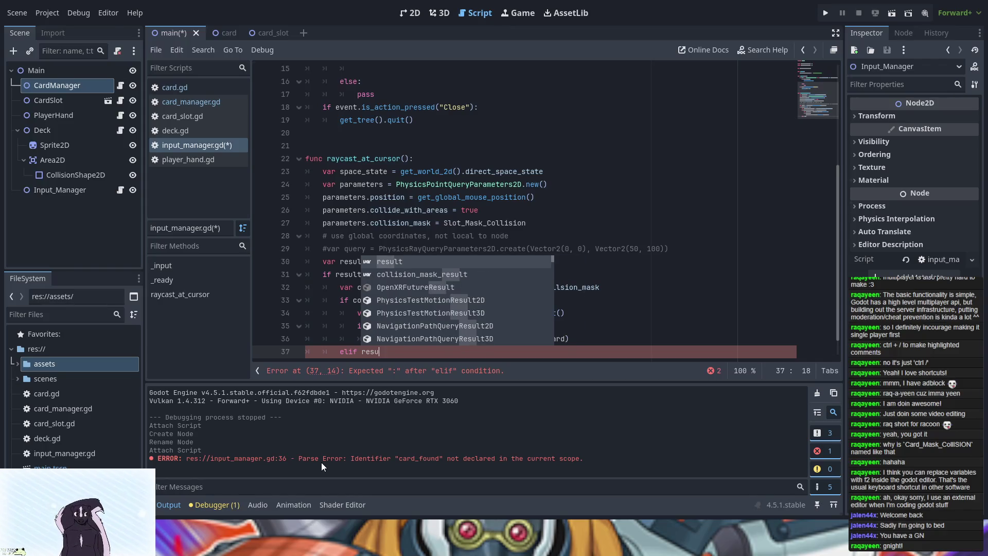
pyautogui.press('Down')
pyautogui.press('Return')
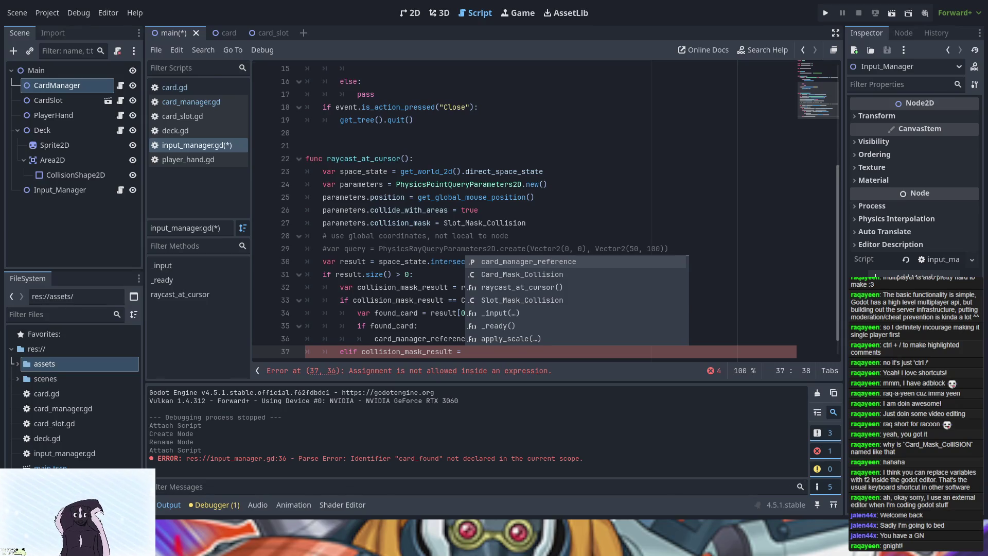
pyautogui.press('BackSpace')
pyautogui.write('=')
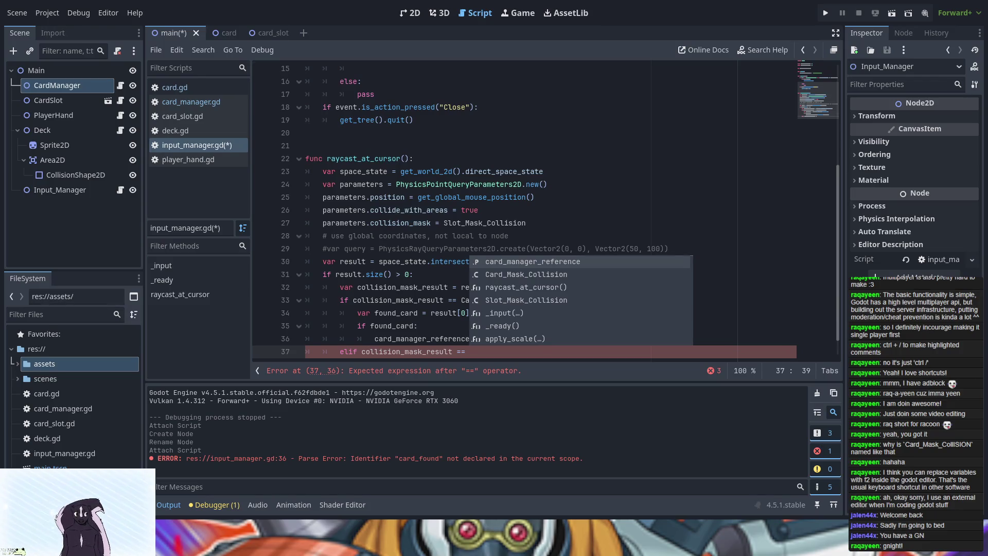
pyautogui.scroll(5, 401, 227)
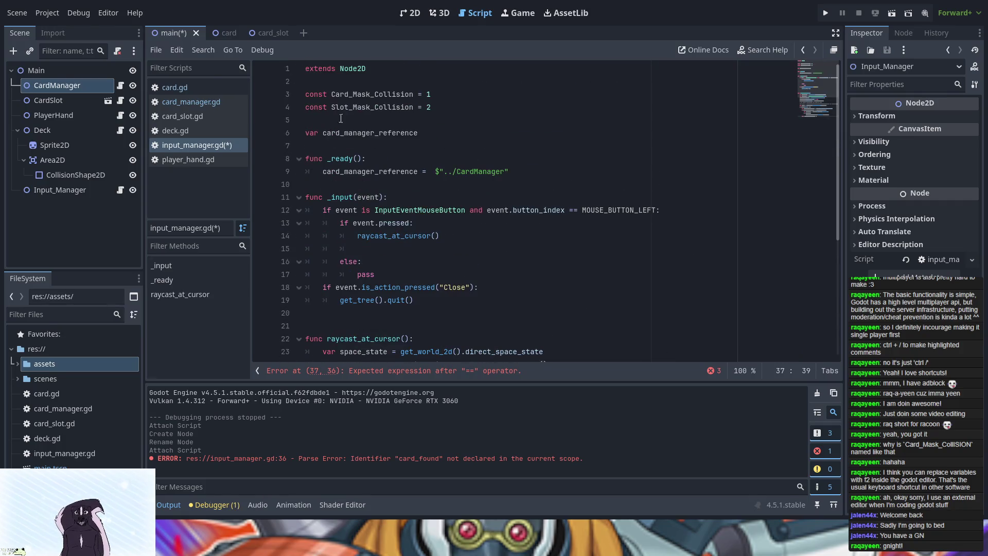
# Rename the second constant on line 4 to Desk_Mask_Collision.
pyautogui.click(347, 109)
pyautogui.press('BackSpace')
pyautogui.press('BackSpace')
pyautogui.press('BackSpace')
pyautogui.write('Desk')
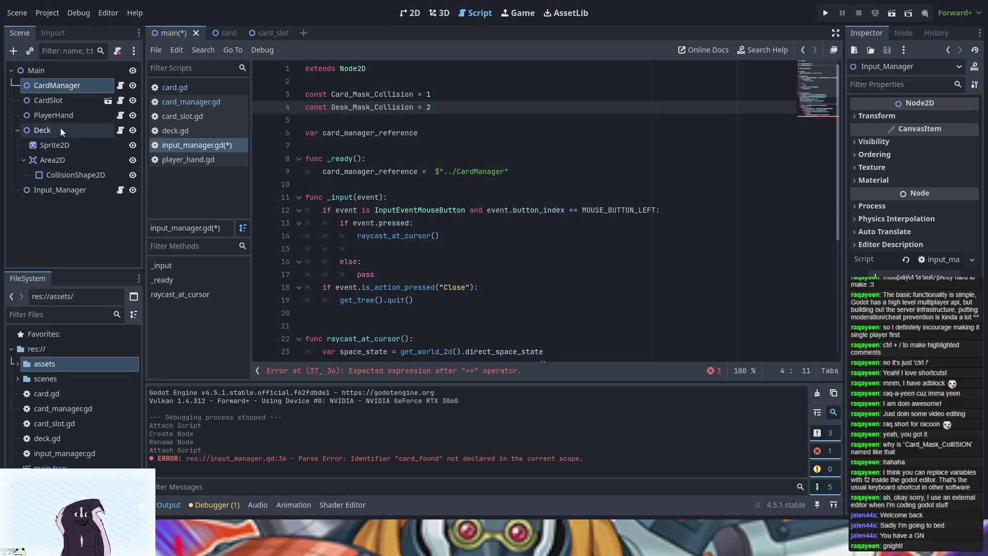
# Inspect the Deck node with its Area2D and CollisionShape2D, then open the card_slot scene.
pyautogui.click(61, 129)
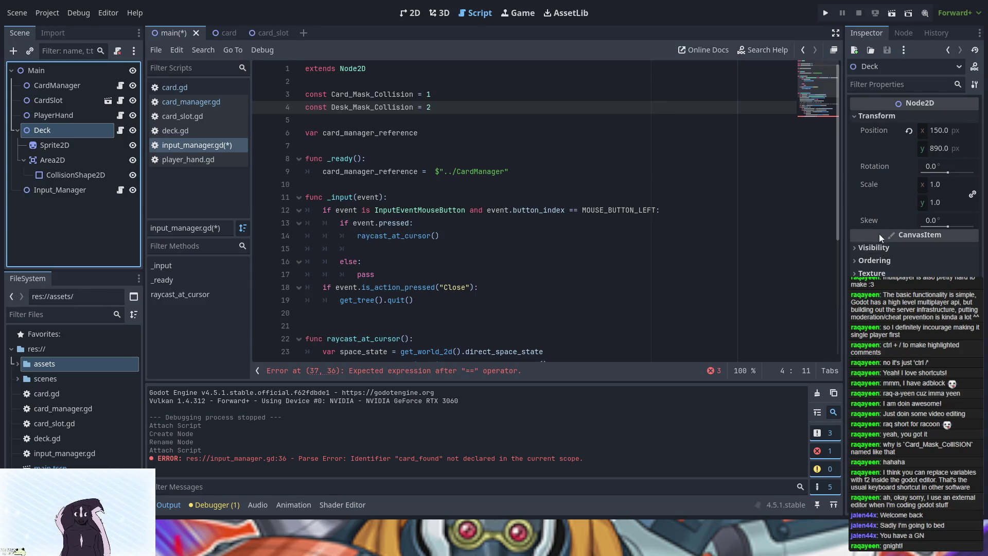
pyautogui.click(65, 158)
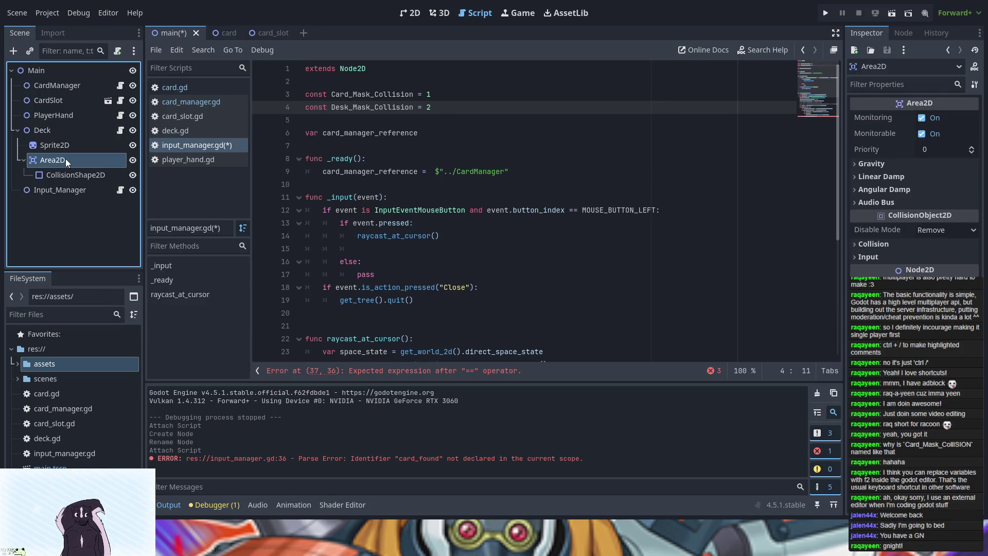
pyautogui.click(63, 176)
pyautogui.click(62, 165)
pyautogui.click(47, 147)
pyautogui.click(52, 129)
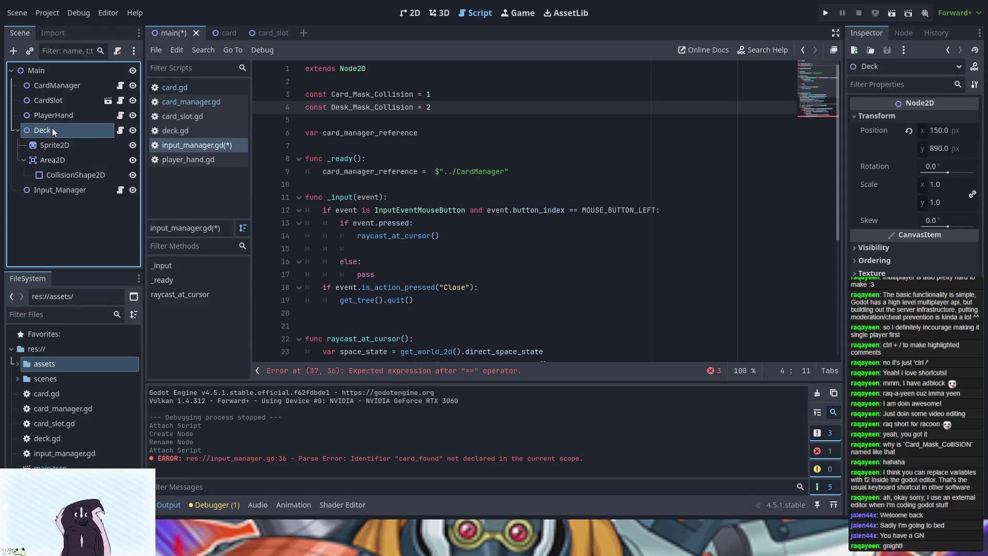
pyautogui.click(56, 101)
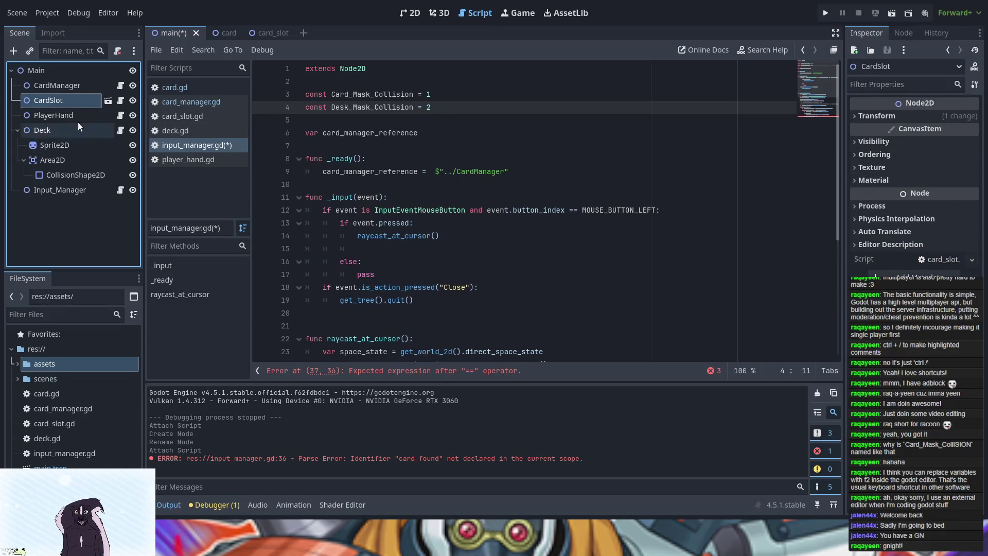
pyautogui.click(268, 32)
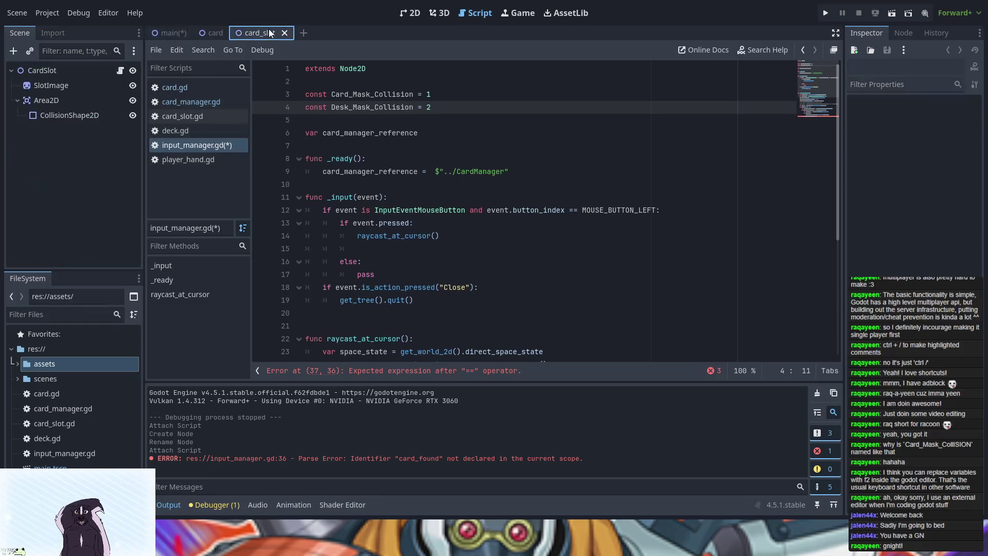
# Toggle the collision layer and mask bits on the card scene's Area2D.
pyautogui.click(35, 100)
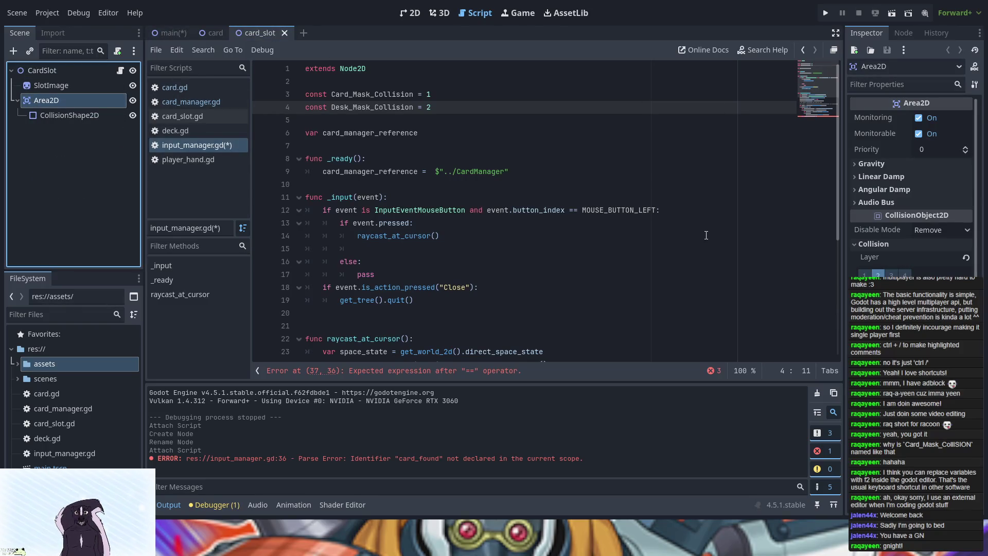
pyautogui.click(205, 36)
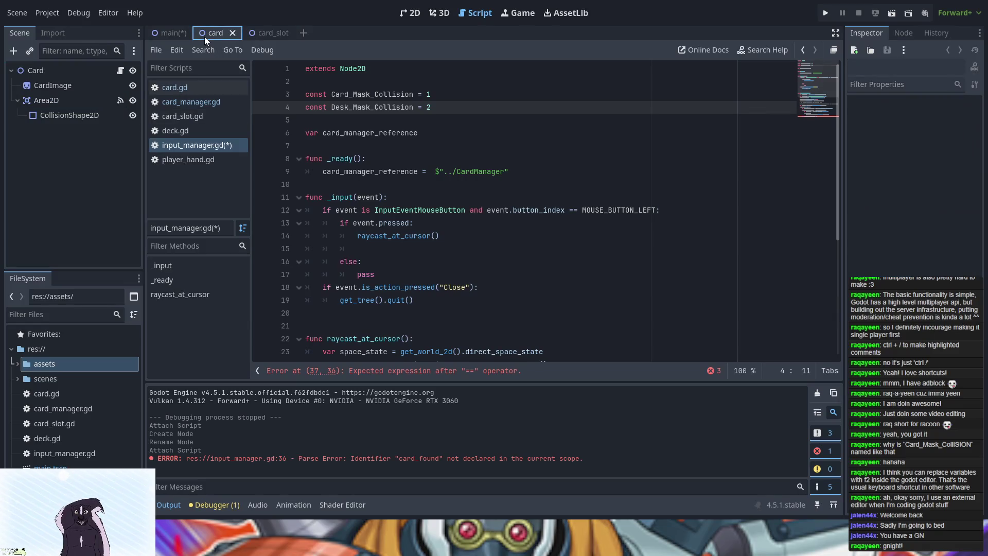
pyautogui.click(51, 103)
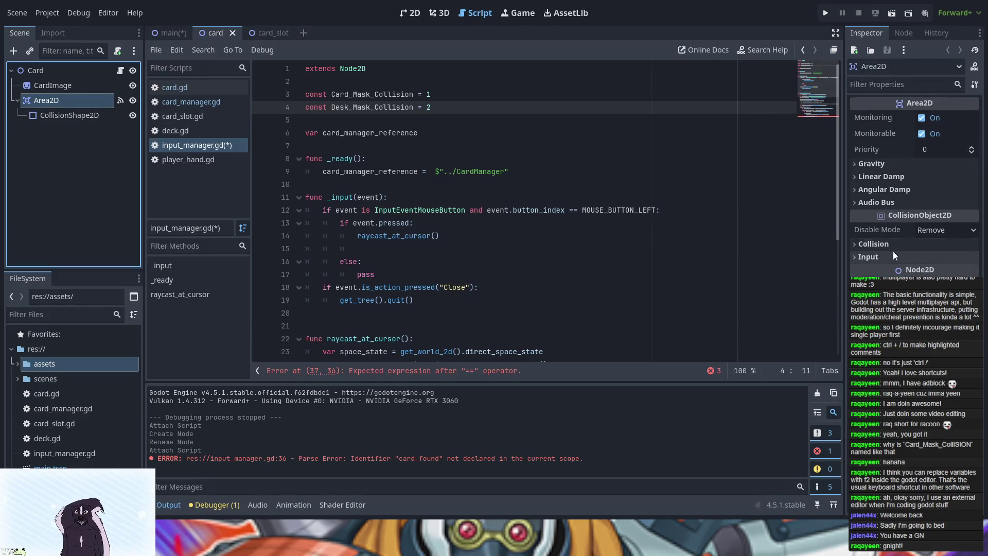
pyautogui.click(878, 244)
pyautogui.click(878, 273)
pyautogui.click(864, 273)
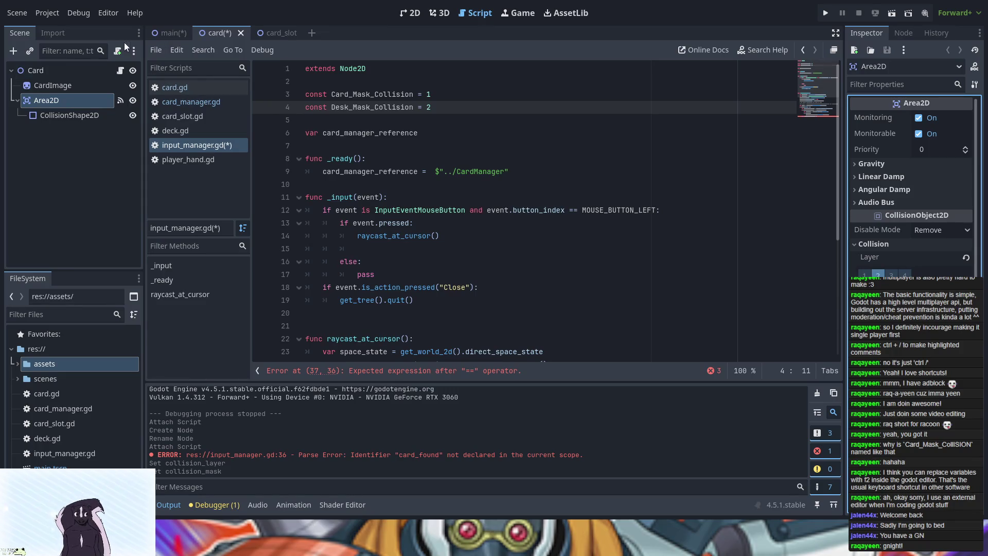
pyautogui.click(79, 81)
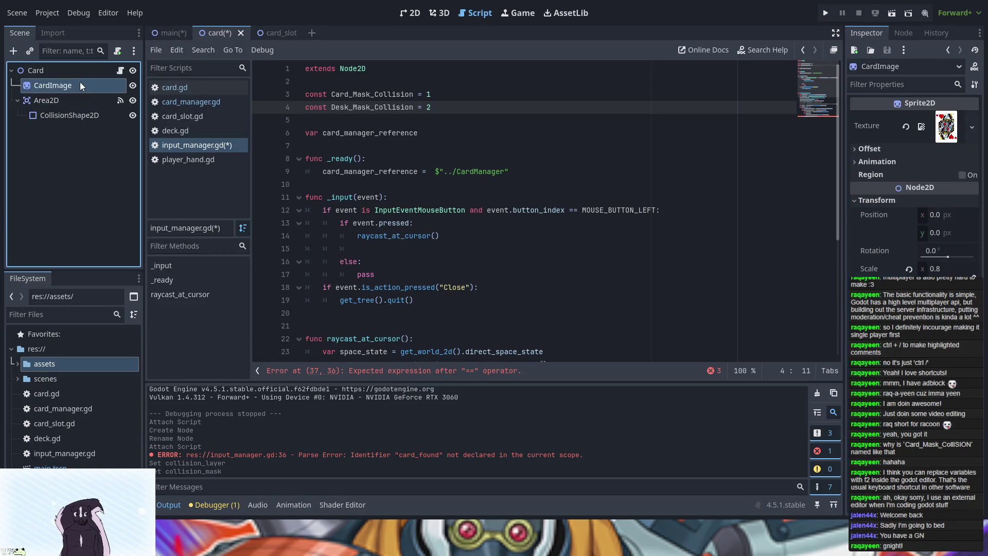
pyautogui.click(161, 31)
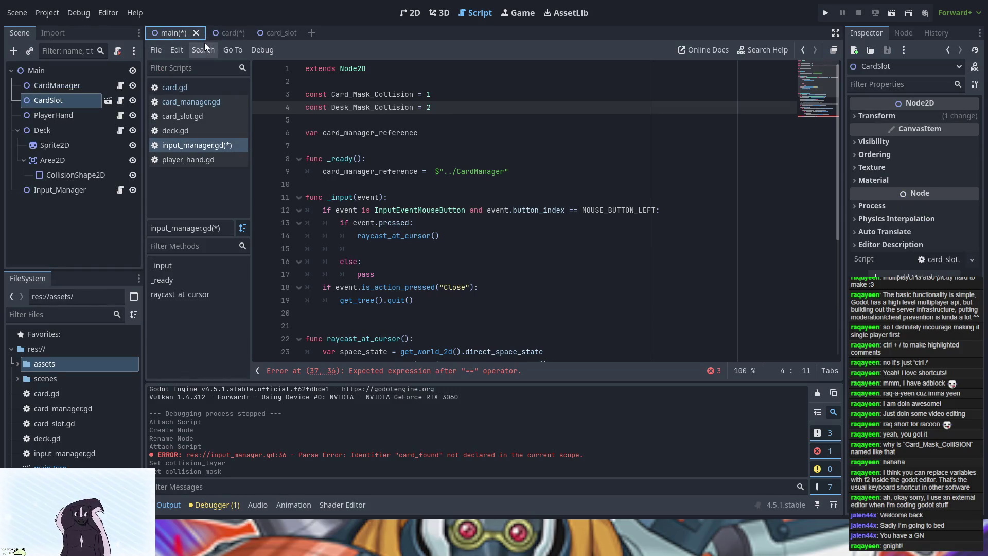
pyautogui.click(221, 34)
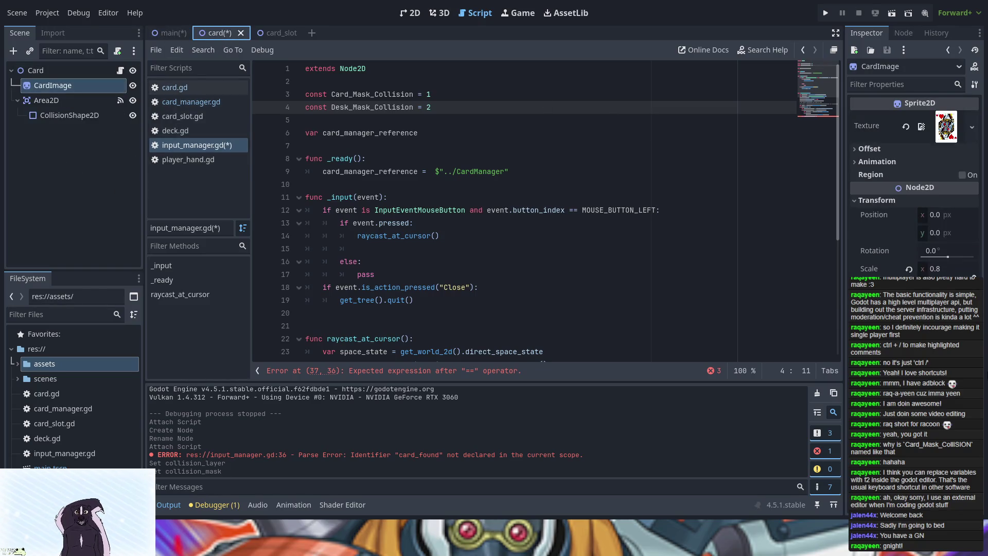
pyautogui.click(49, 98)
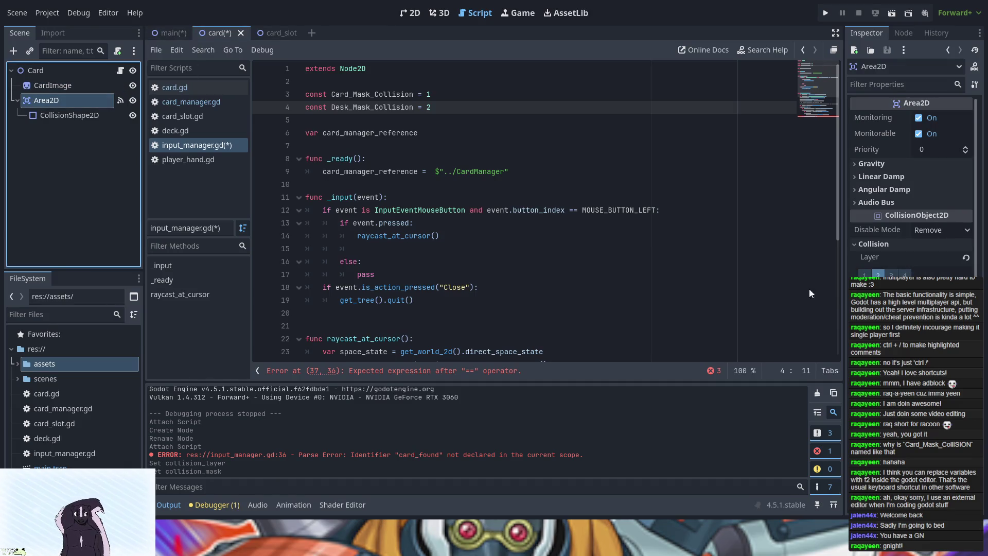
pyautogui.click(865, 304)
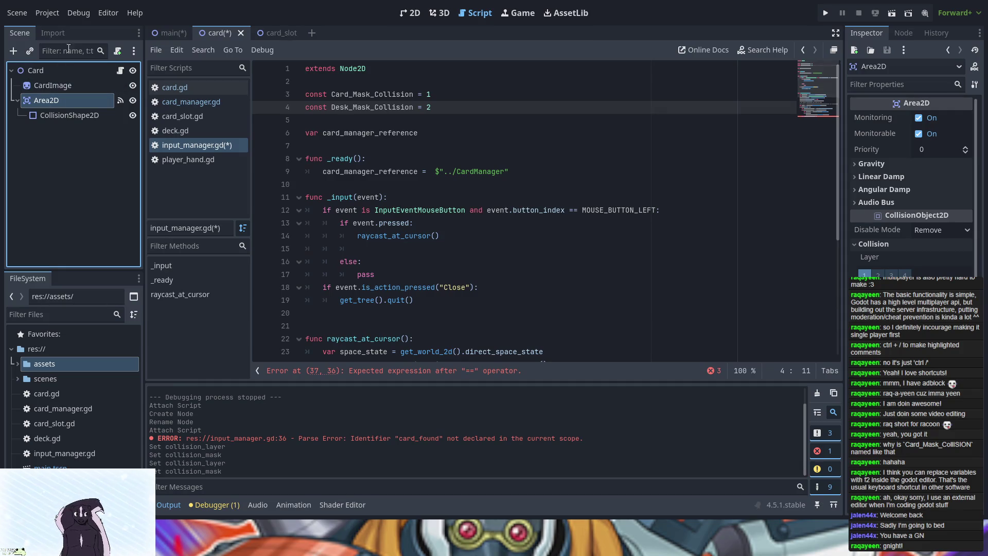
# Set the collision layer bit on the Deck's Area2D in the main scene.
pyautogui.click(173, 34)
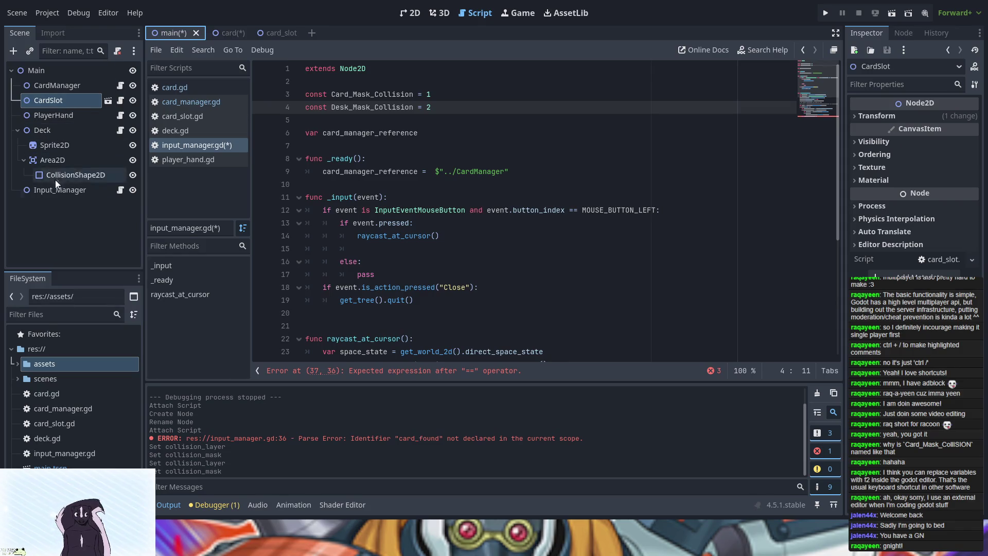
pyautogui.click(44, 131)
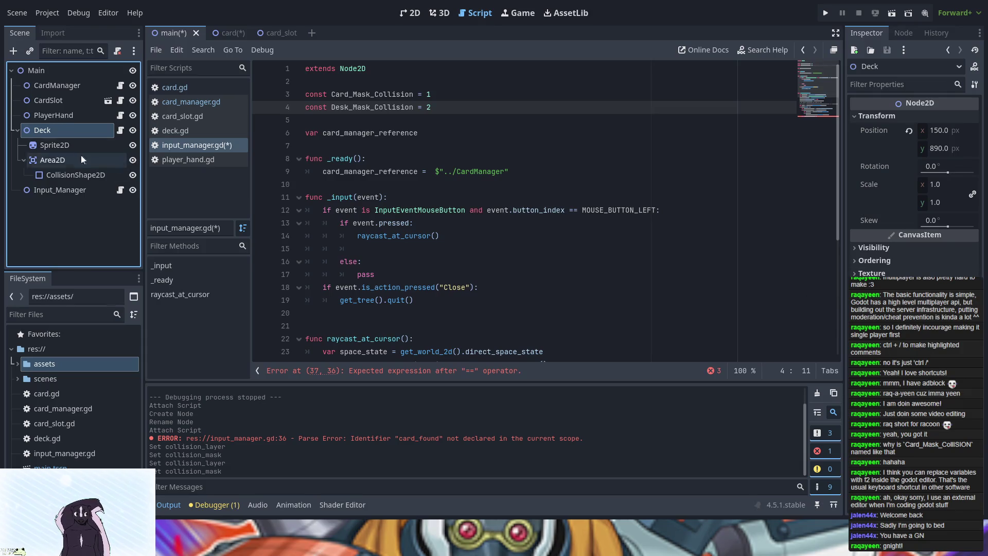
pyautogui.click(44, 161)
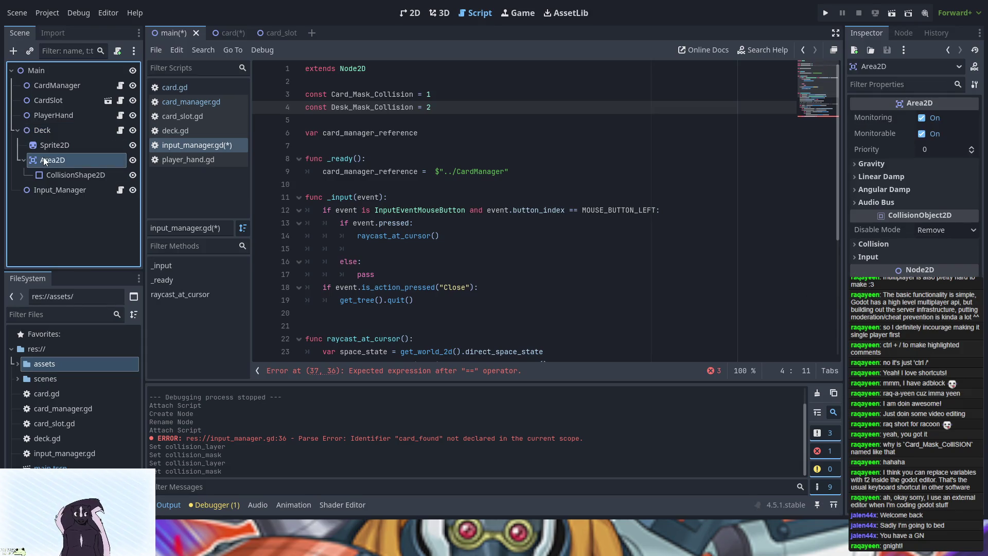
pyautogui.click(866, 243)
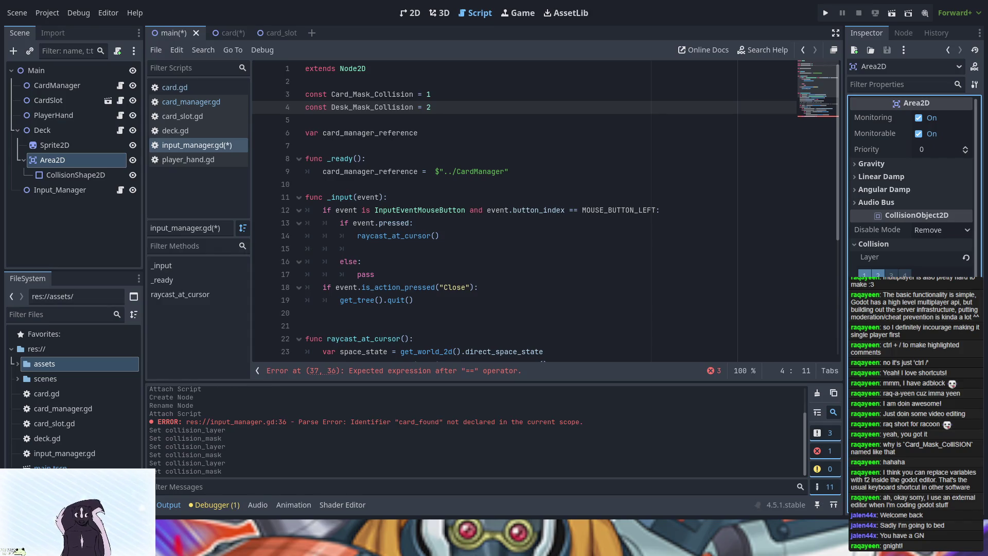
pyautogui.click(865, 273)
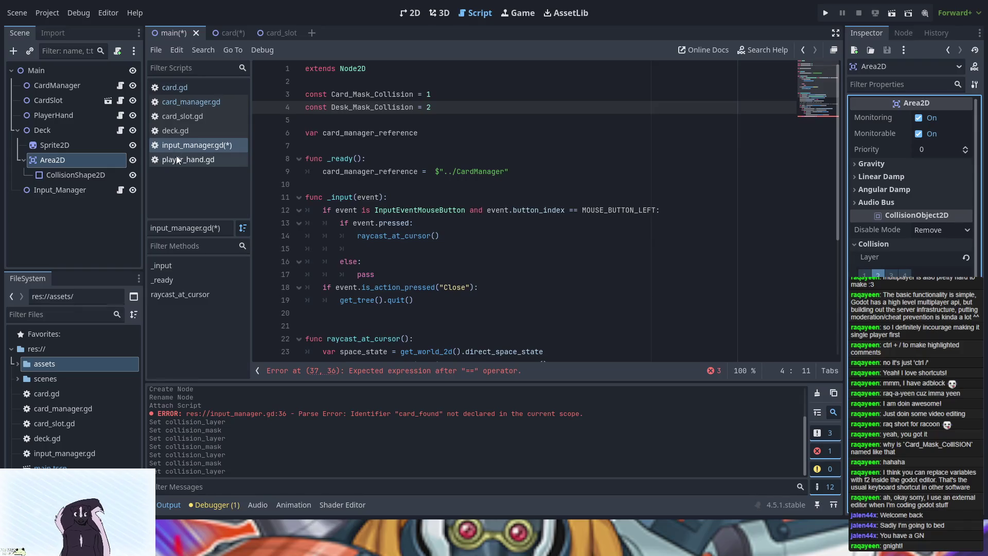
# Return to input_manager.gd with the caret at the end of line 37.
pyautogui.click(185, 132)
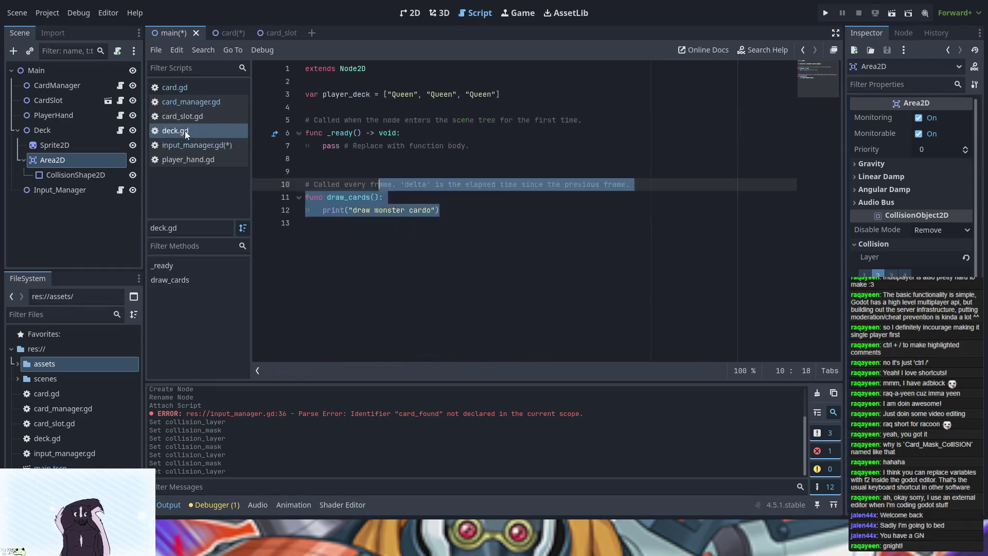
pyautogui.click(187, 159)
pyautogui.click(185, 144)
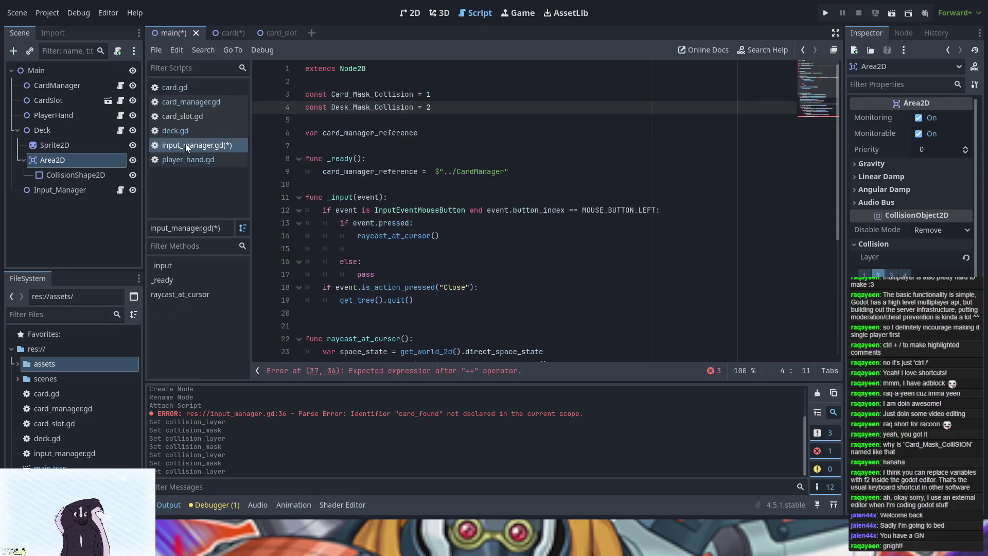
pyautogui.scroll(-5, 569, 294)
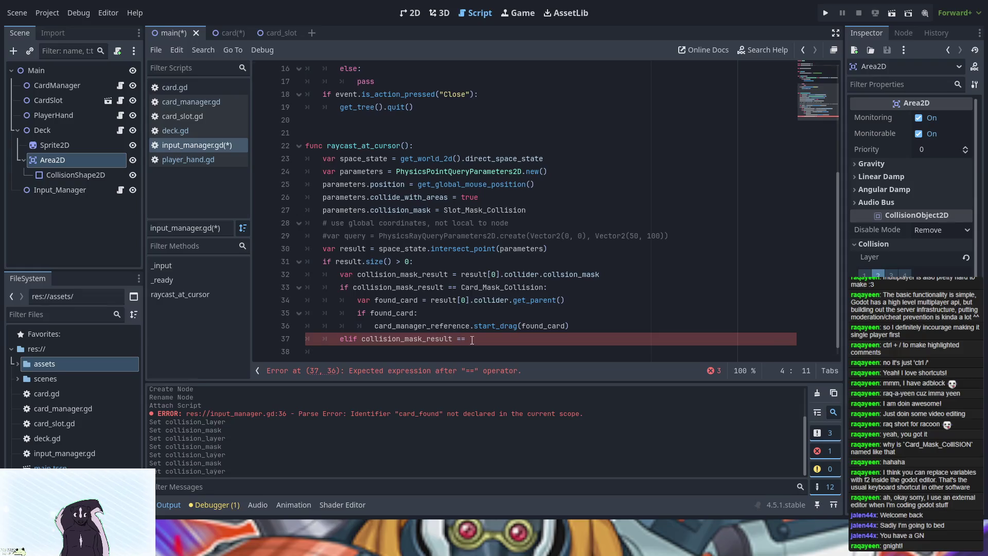
pyautogui.click(476, 341)
# Finish the condition as 'elif collision_mask_result == Desk_Mask_Collision:' and start its body.
pyautogui.write('D')
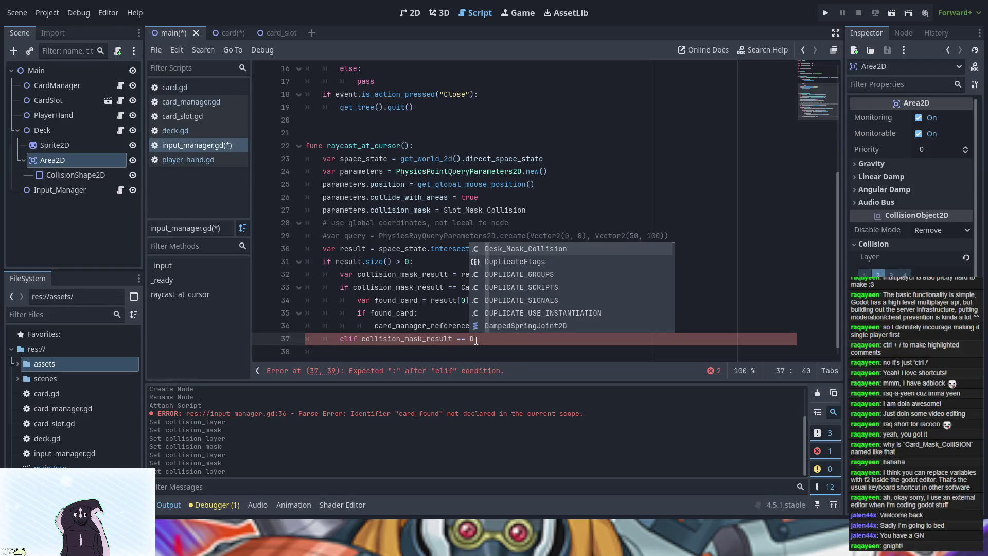
pyautogui.press('Return')
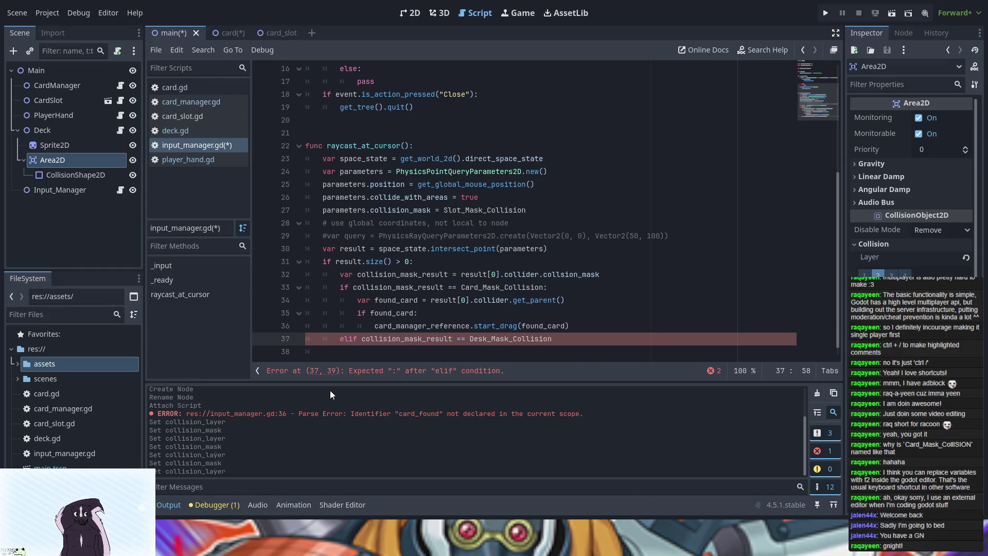
pyautogui.write(':')
pyautogui.press('Return')
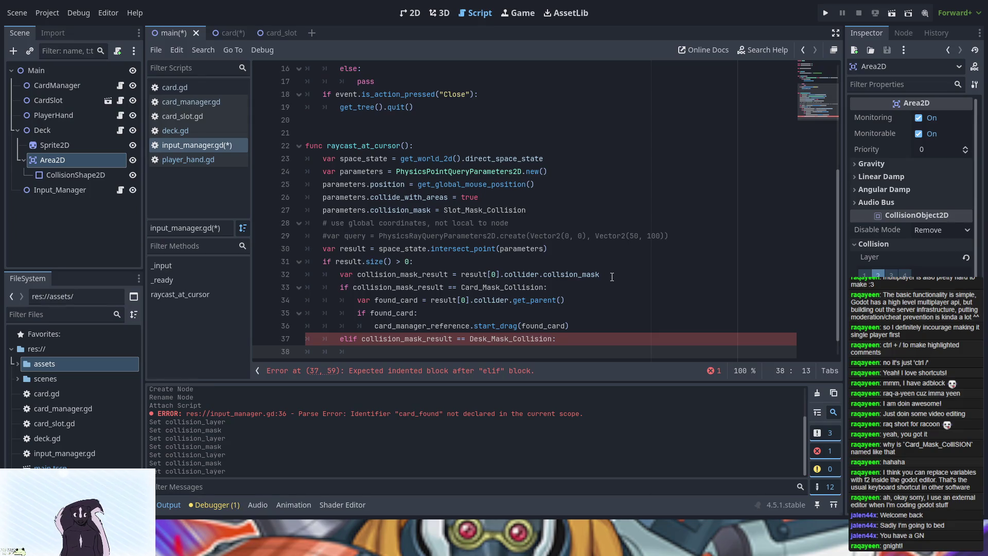
# Add a '#card clicked' comment inside the card-mask branch.
pyautogui.click(560, 286)
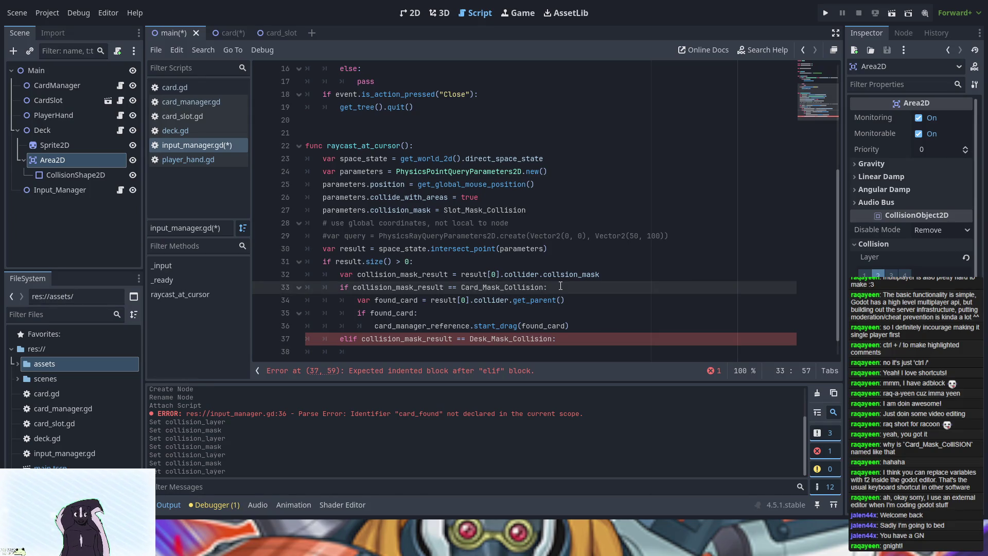
pyautogui.press('Return')
pyautogui.write('#card cl')
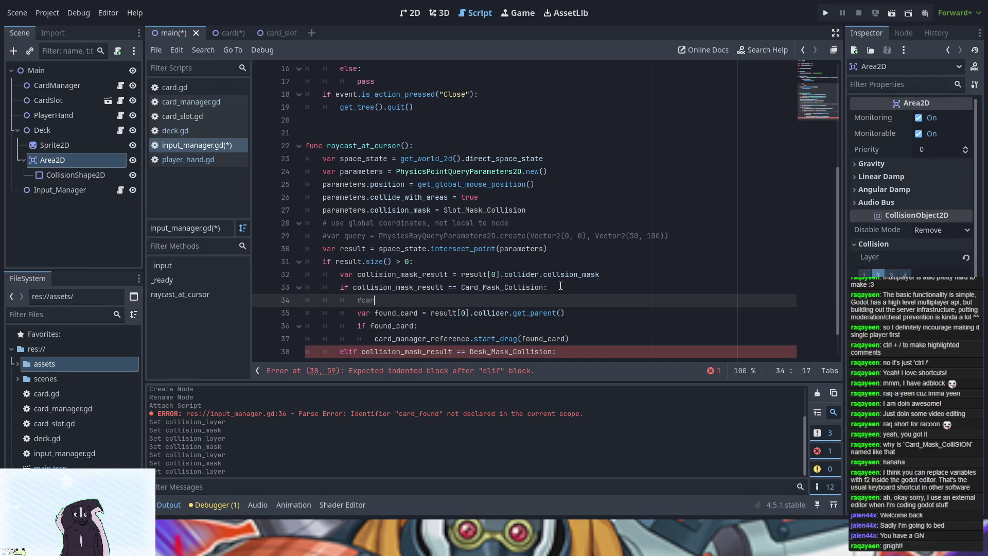
pyautogui.write('ick')
pyautogui.write('ed')
# Insert a blank line before the elif and add an indented '#deck clicked' comment.
pyautogui.click(586, 336)
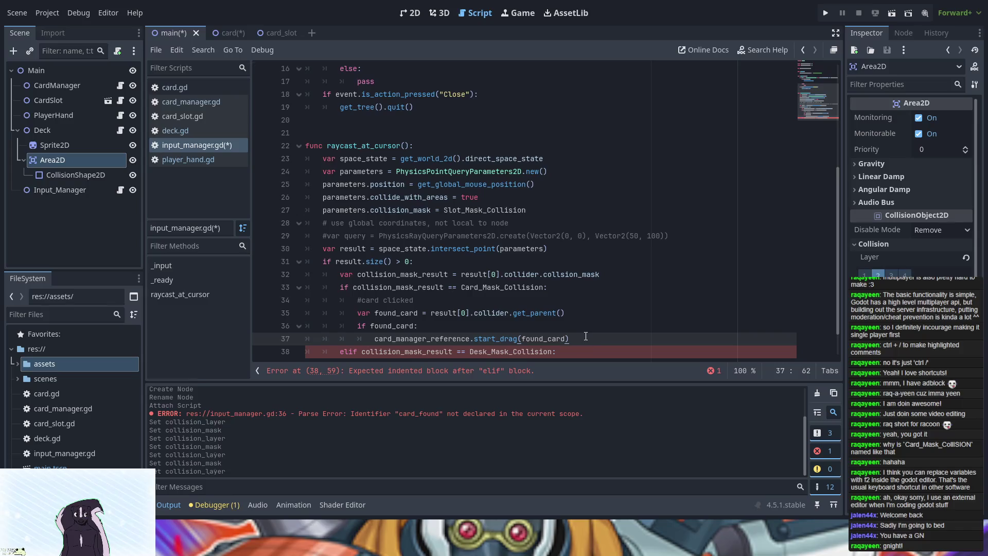
pyautogui.press('Right')
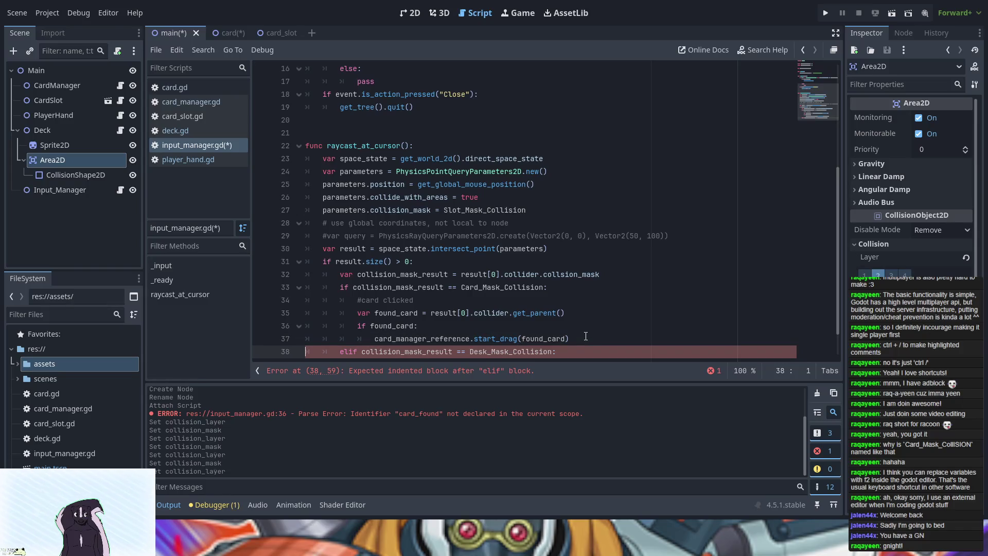
pyautogui.press('Return')
pyautogui.press('Up')
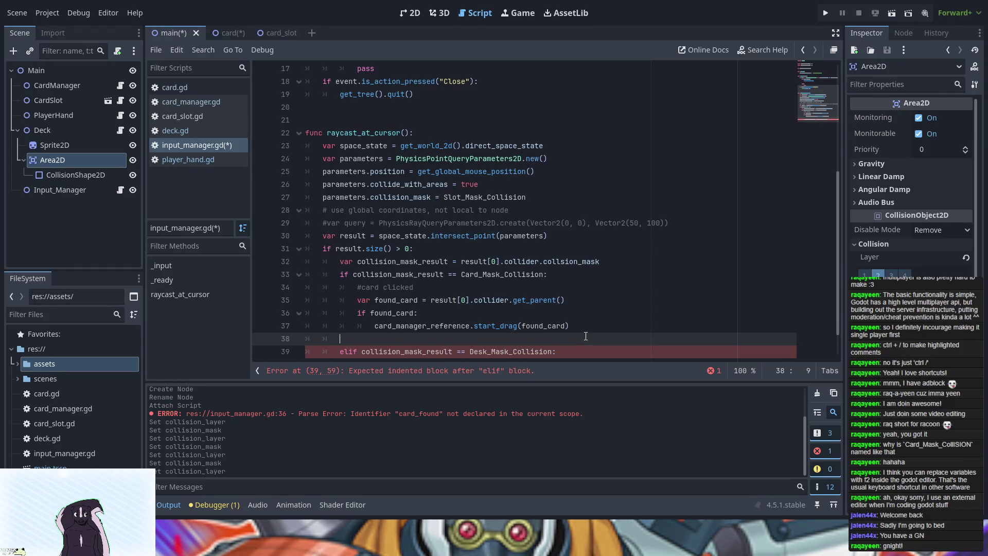
pyautogui.press('Down')
pyautogui.press('Down')
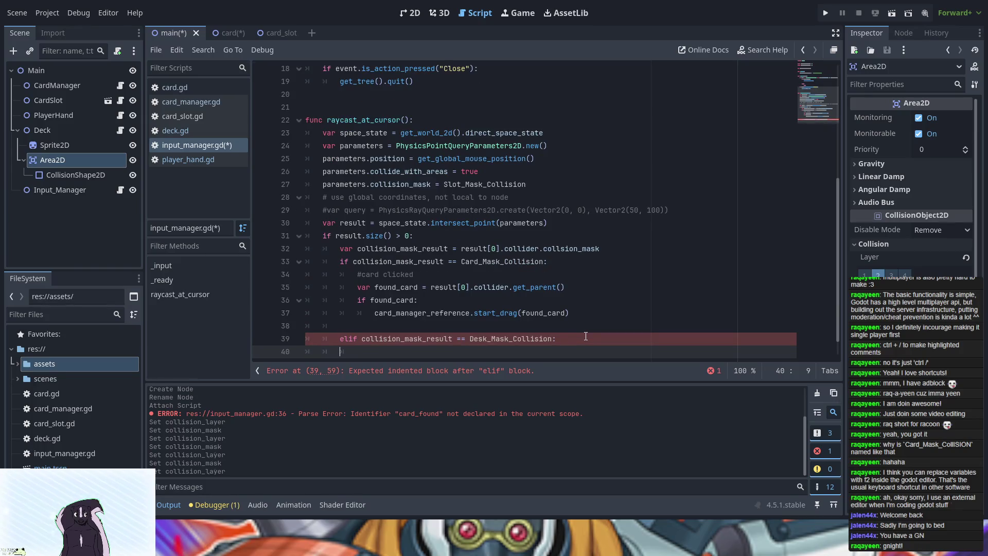
pyautogui.press('Tab')
pyautogui.write('#deck ')
pyautogui.write('clicked')
pyautogui.press('Return')
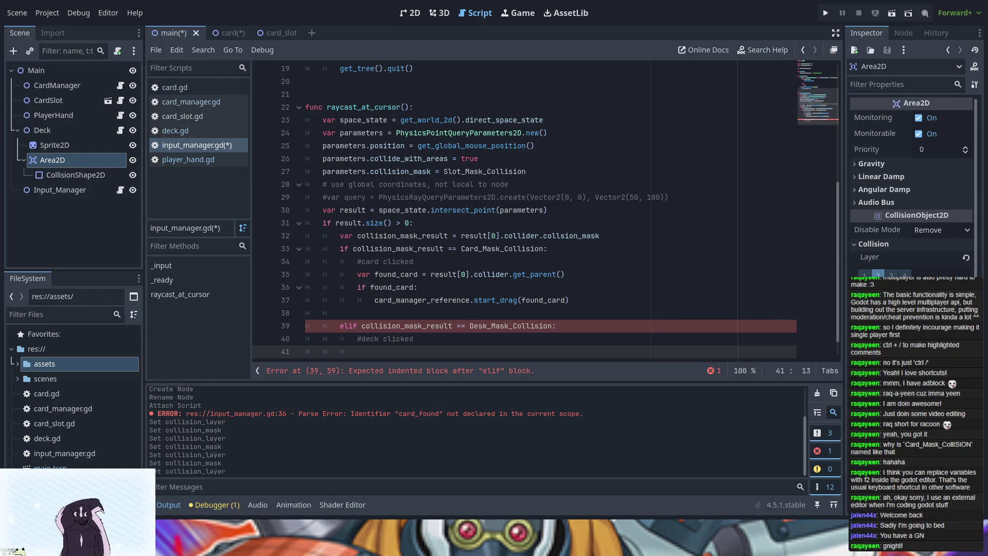
# Declare 'var deck_reference' below card_manager_reference.
pyautogui.scroll(6, 394, 123)
pyautogui.click(393, 120)
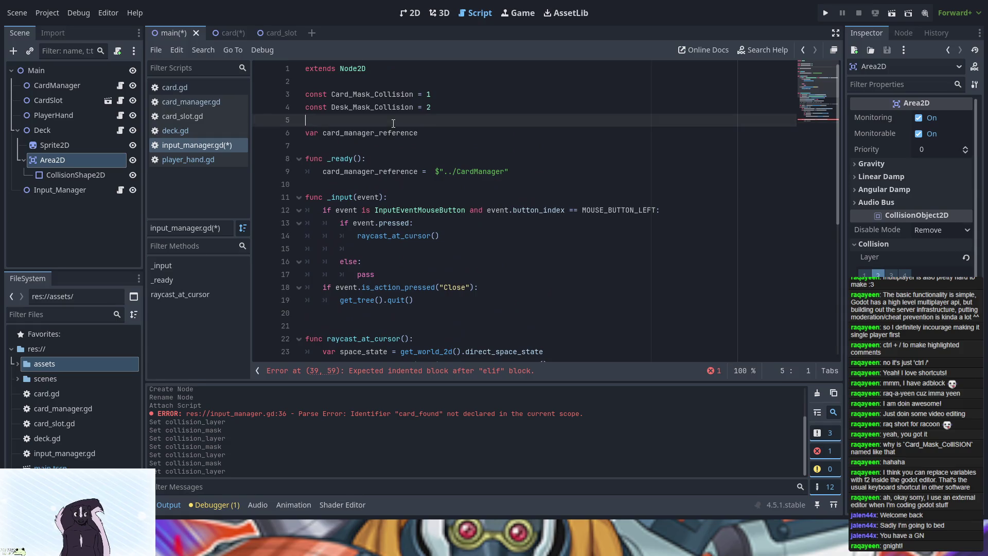
pyautogui.click(382, 149)
pyautogui.press('Return')
pyautogui.press('Up')
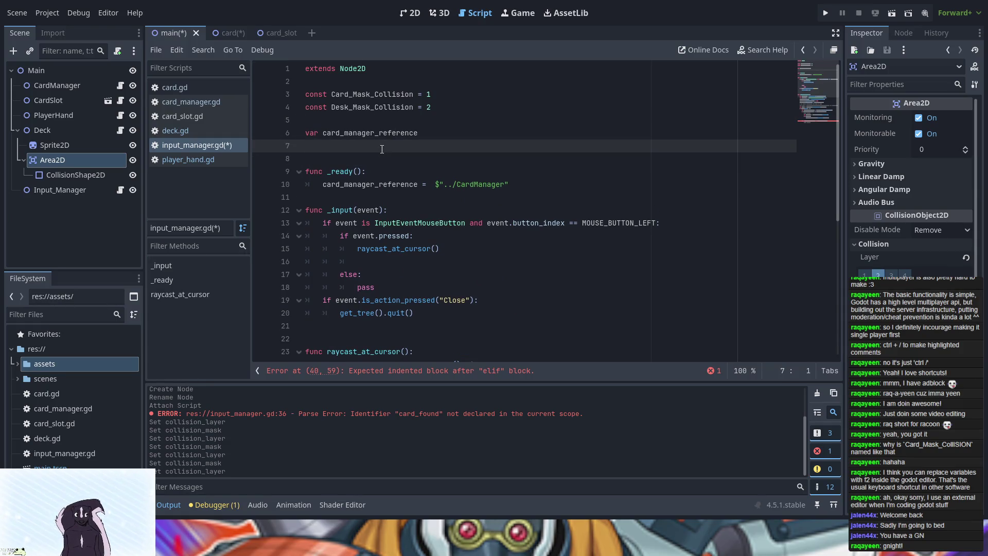
pyautogui.write('var deck_ref')
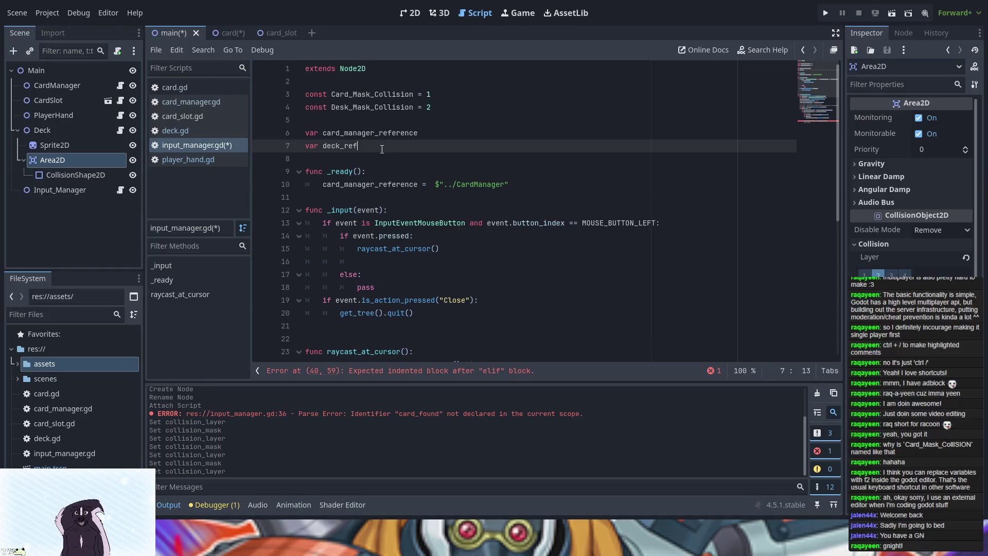
pyautogui.press('BackSpace')
pyautogui.write('ference')
# In _ready, assign deck_reference to $"../Deck" by dragging in the Deck node.
pyautogui.moveTo(384, 146); pyautogui.dragTo(326, 145)
pyautogui.doubleClick(326, 147)
pyautogui.hotkey('ctrl', 'c')
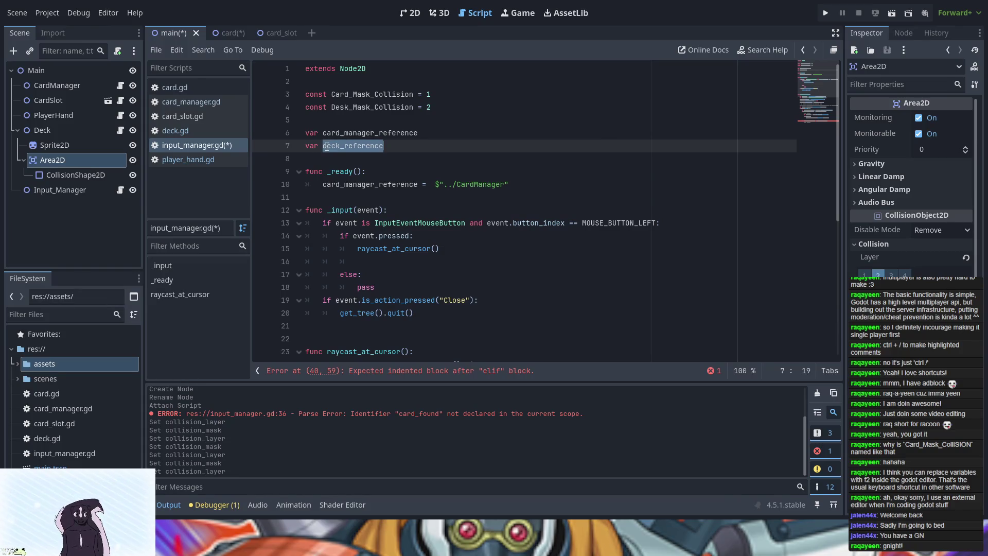
pyautogui.click(535, 183)
pyautogui.press('Return')
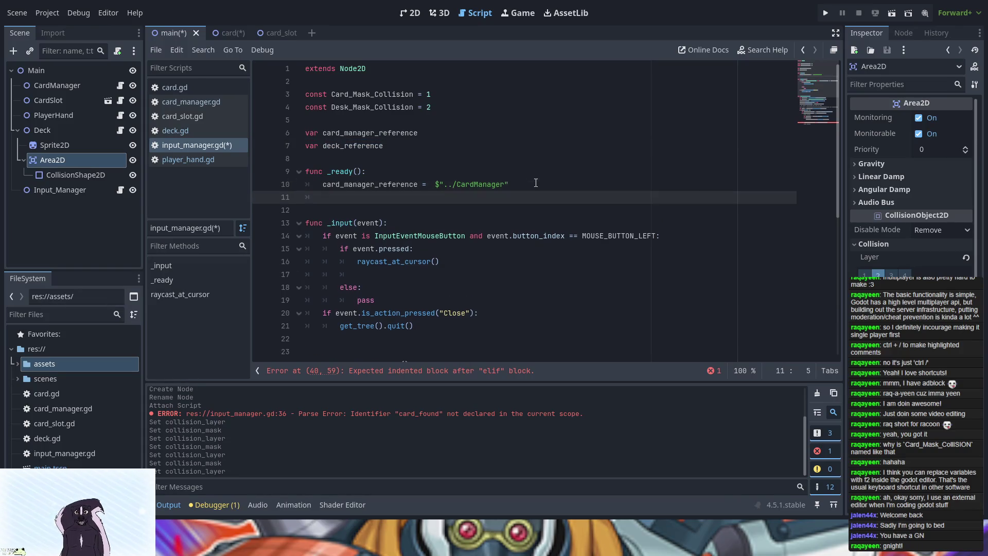
pyautogui.hotkey('ctrl', 'v')
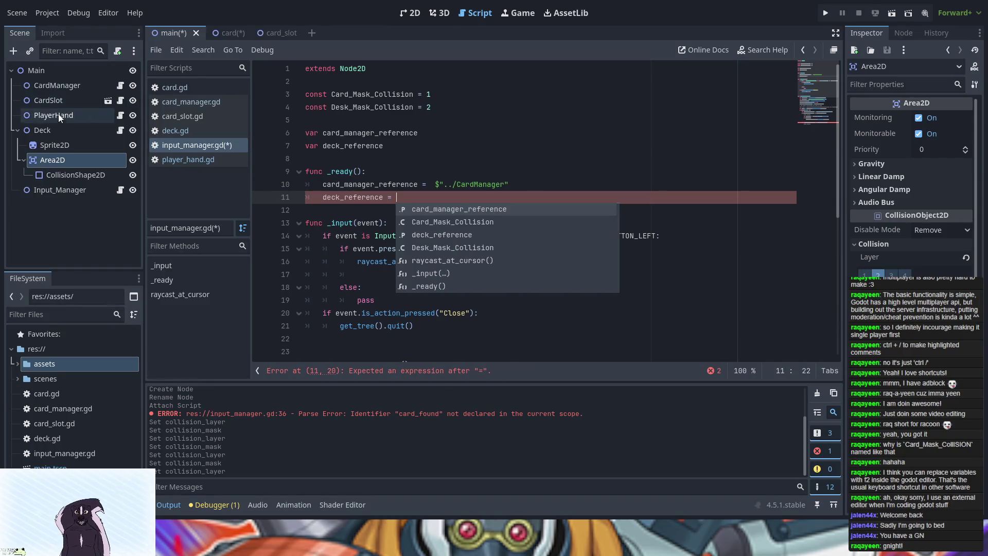
pyautogui.moveTo(50, 128); pyautogui.dragTo(418, 194)
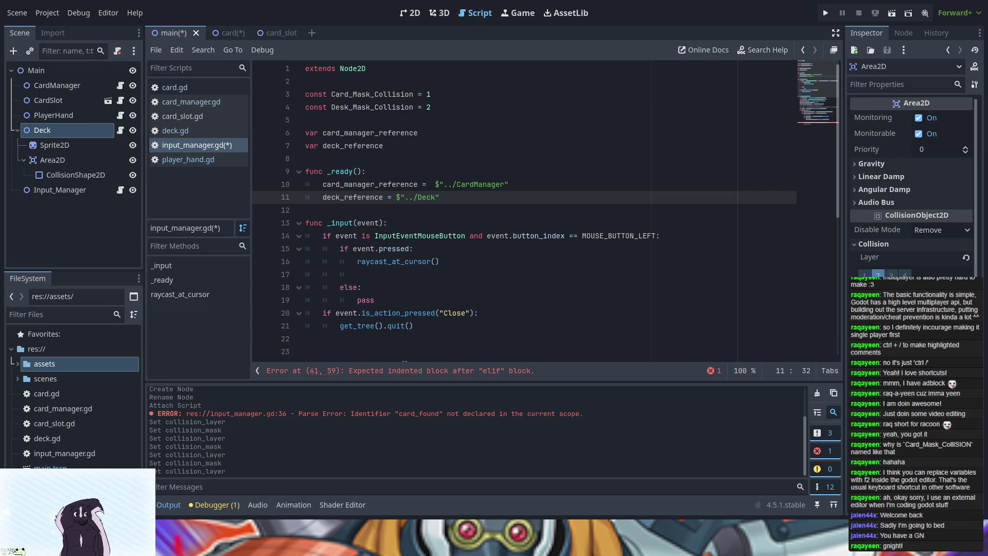
pyautogui.scroll(-7, 305, 315)
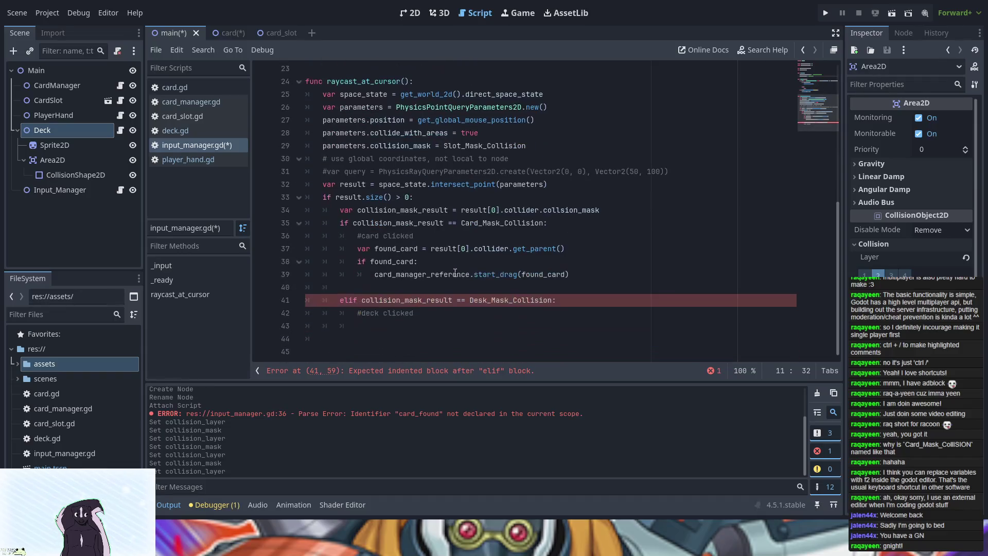
# Call deck_reference.draw_card() in the deck-clicked branch.
pyautogui.click(428, 324)
pyautogui.write('d')
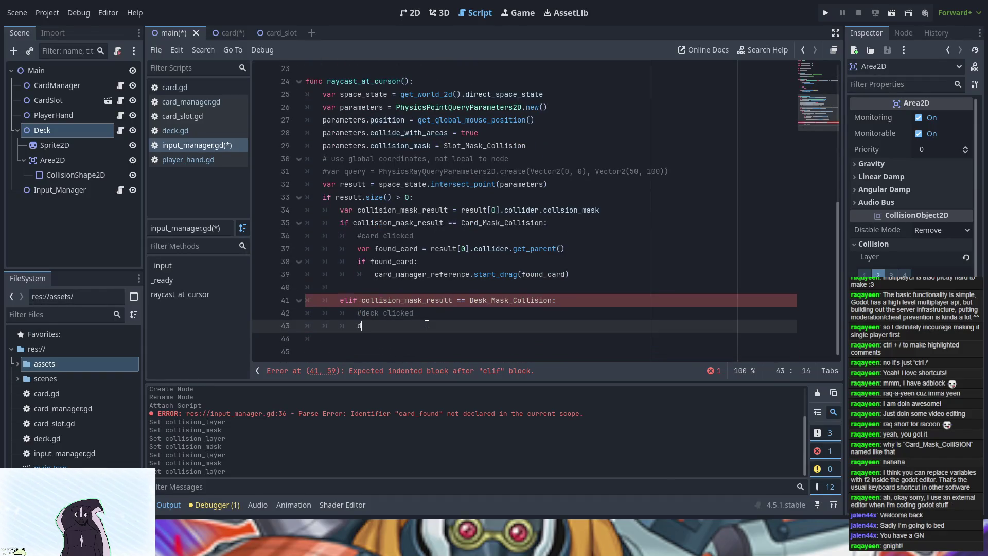
pyautogui.press('Return')
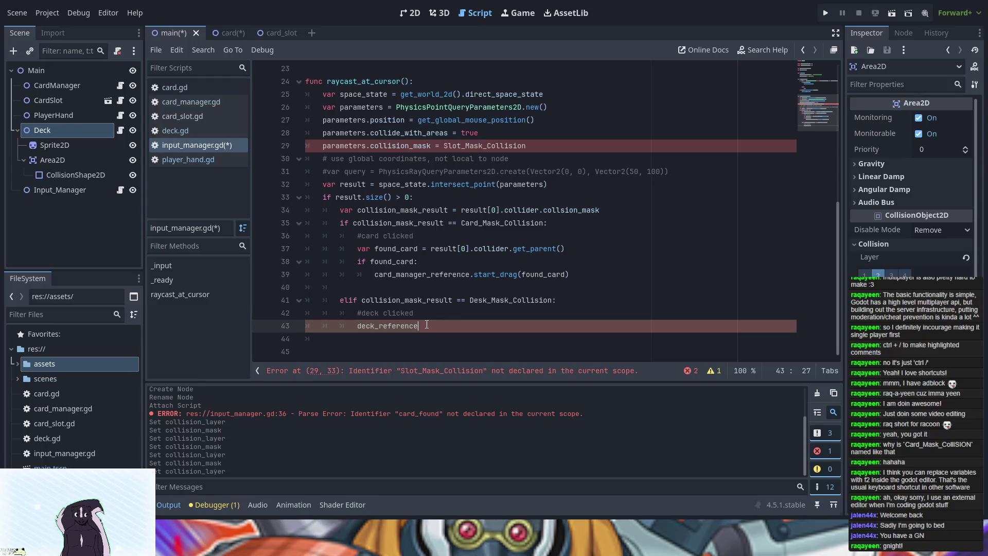
pyautogui.write('.draw_')
pyautogui.write('card')
pyautogui.write('(')
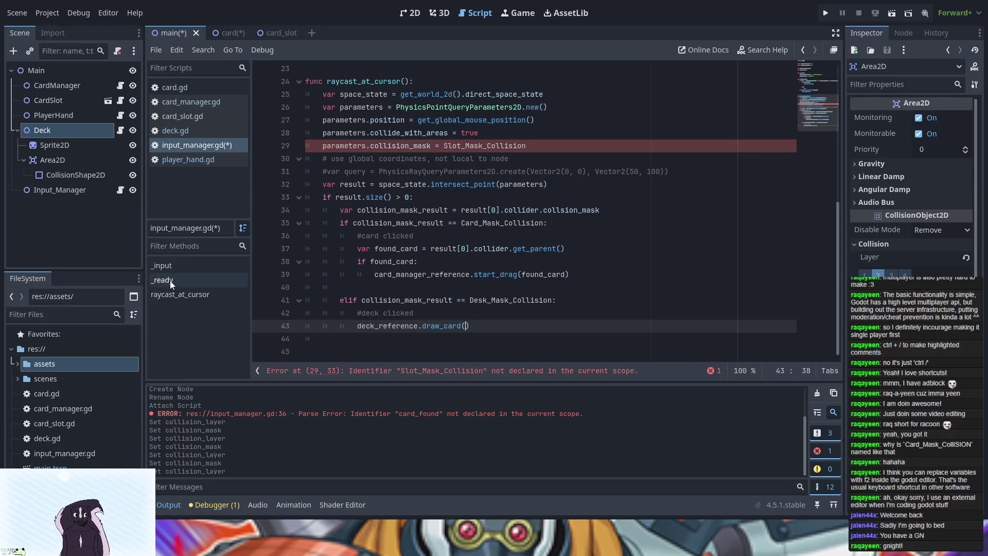
# Briefly switch line 29's query mask to Deck_Mask_Collision, then revert it to Slot_Mask_Collision.
pyautogui.click(460, 134)
pyautogui.click(459, 146)
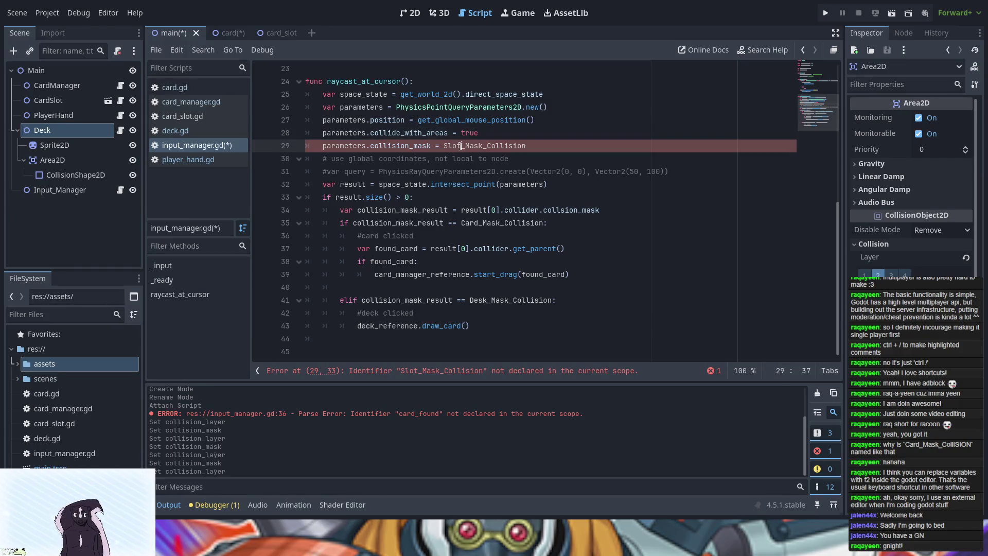
pyautogui.press('BackSpace')
pyautogui.press('BackSpace')
pyautogui.press('BackSpace')
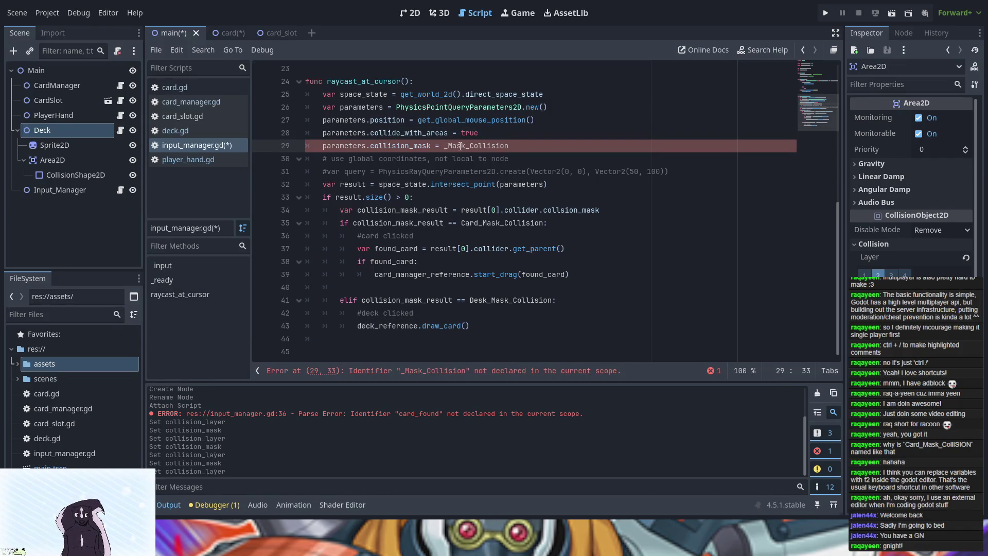
pyautogui.write('Deck')
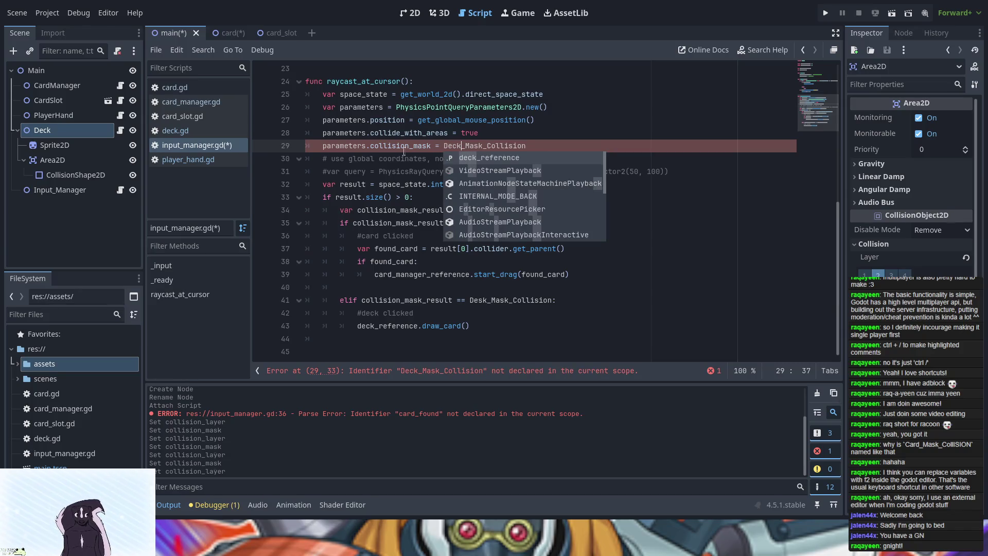
pyautogui.click(405, 174)
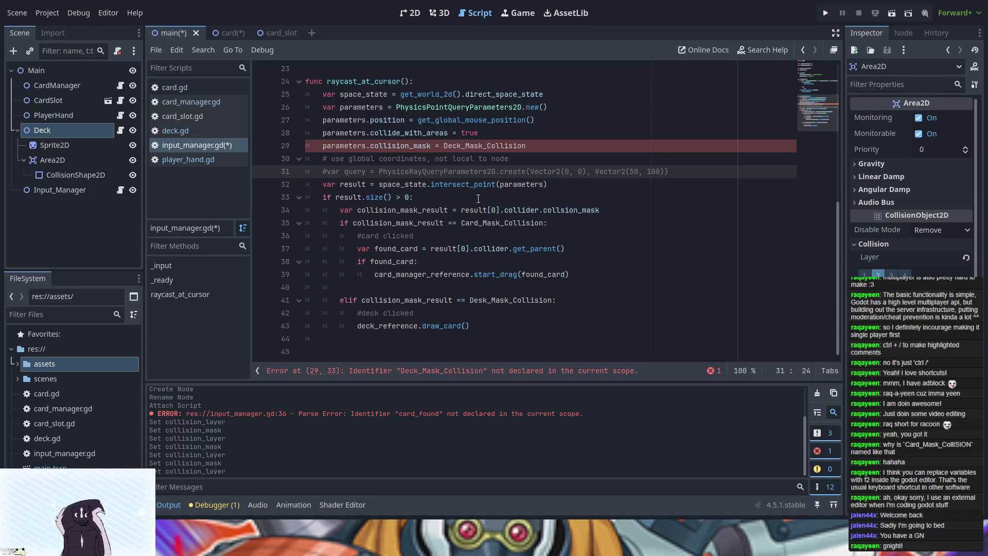
pyautogui.scroll(1, 479, 199)
pyautogui.scroll(-1, 479, 199)
pyautogui.scroll(1, 478, 198)
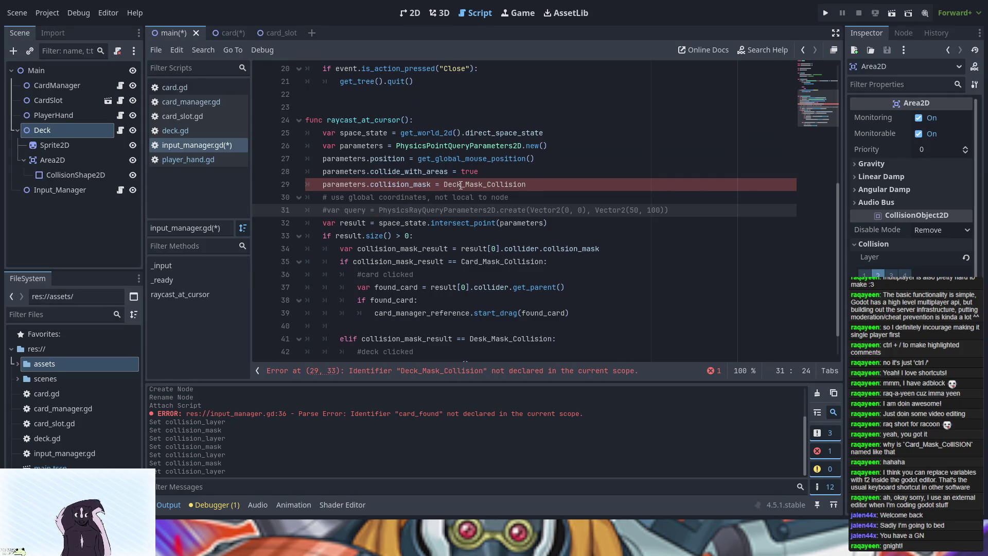
pyautogui.click(462, 185)
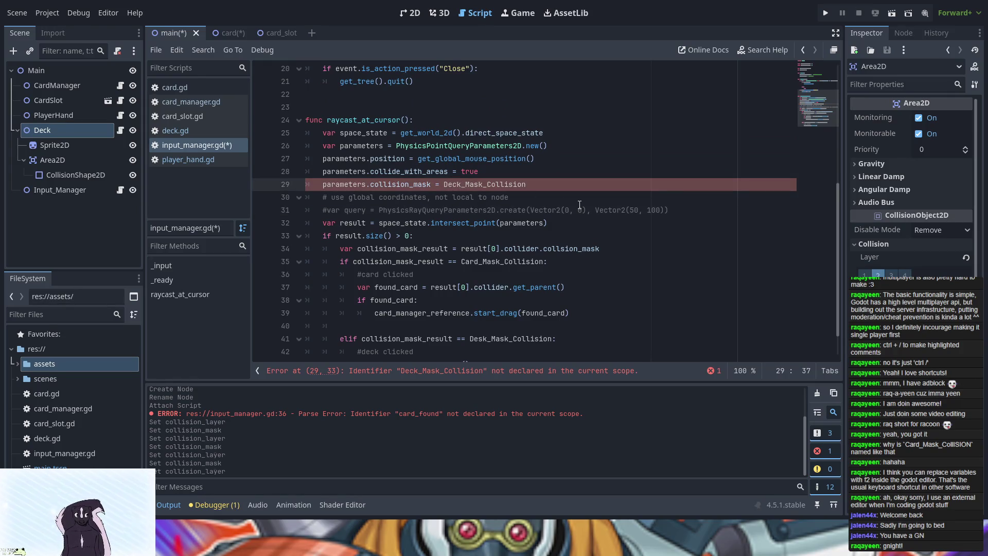
pyautogui.scroll(5, 524, 221)
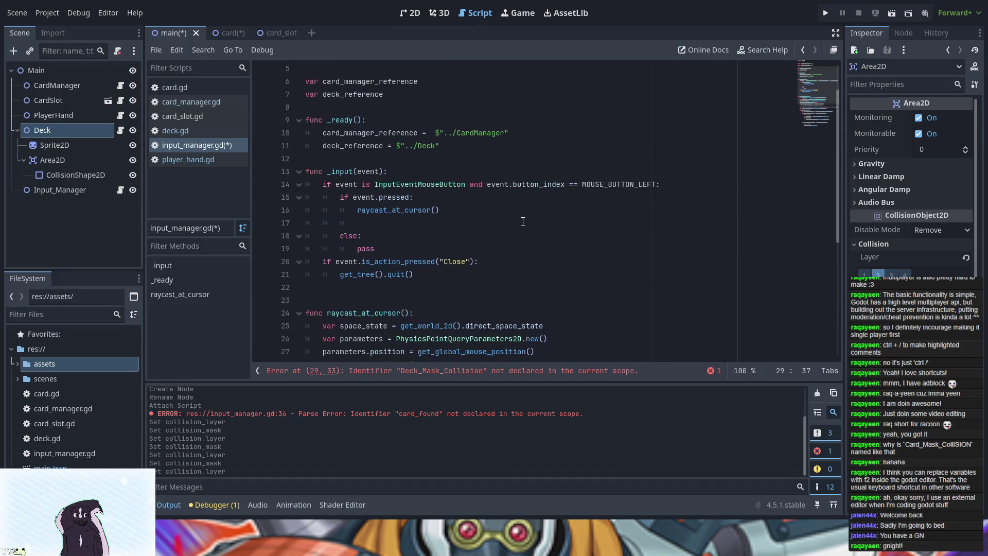
pyautogui.scroll(2, 523, 221)
pyautogui.scroll(-4, 523, 221)
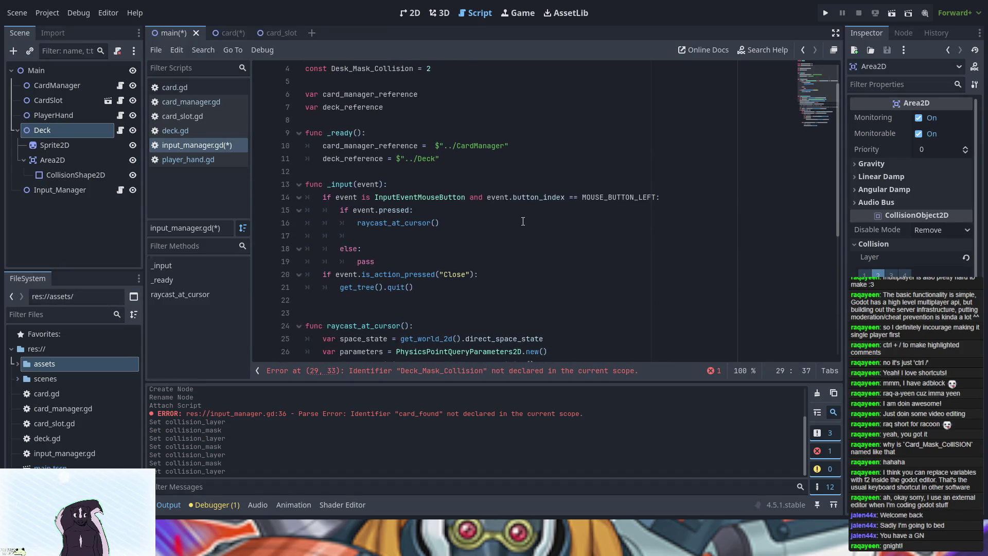
pyautogui.scroll(-2, 523, 221)
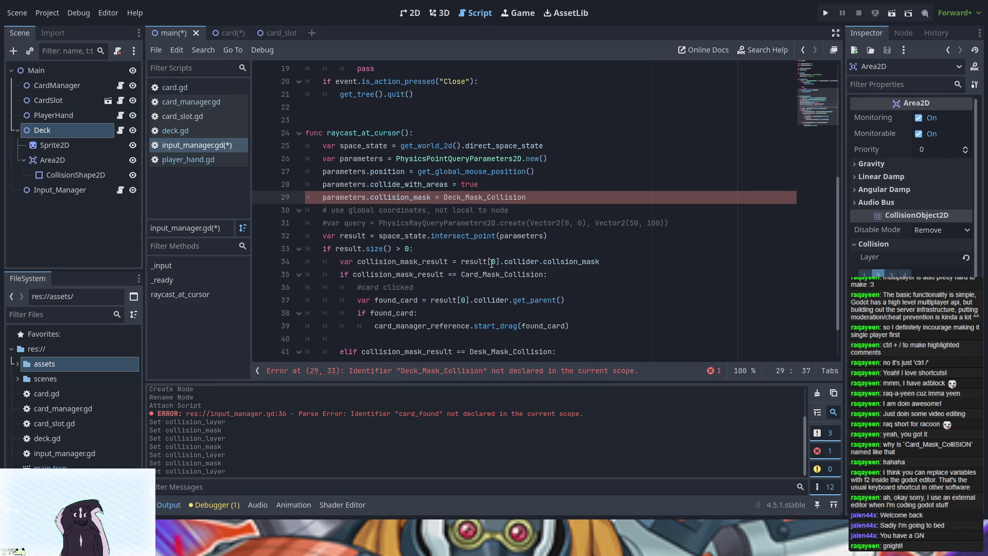
pyautogui.hotkey('ctrl', 'BackSpace')
pyautogui.write('Slot')
pyautogui.scroll(6, 410, 117)
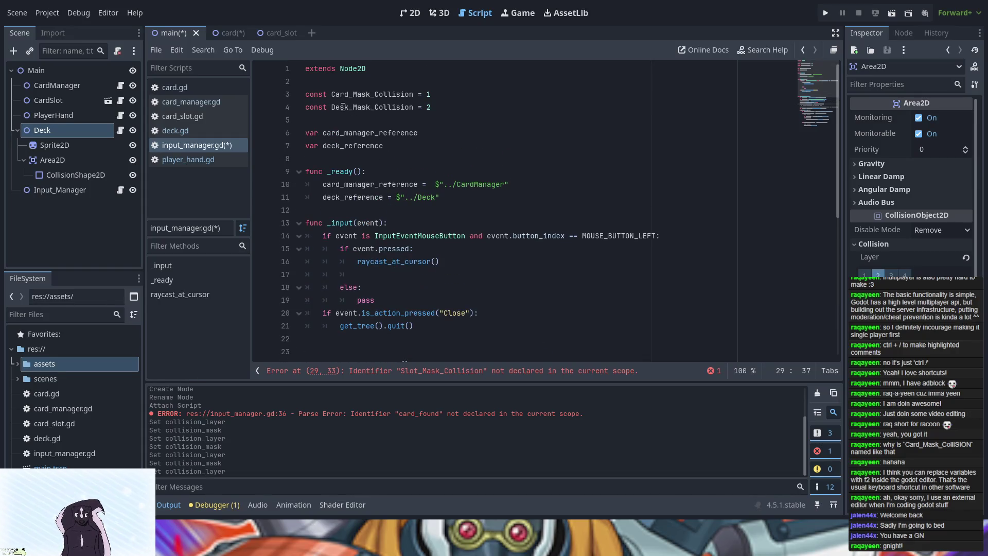
# Rename the Desk_Mask_Collision constant to Deck_Mask_Collision and refresh the elif check.
pyautogui.click(344, 107)
pyautogui.press('BackSpace')
pyautogui.write('c')
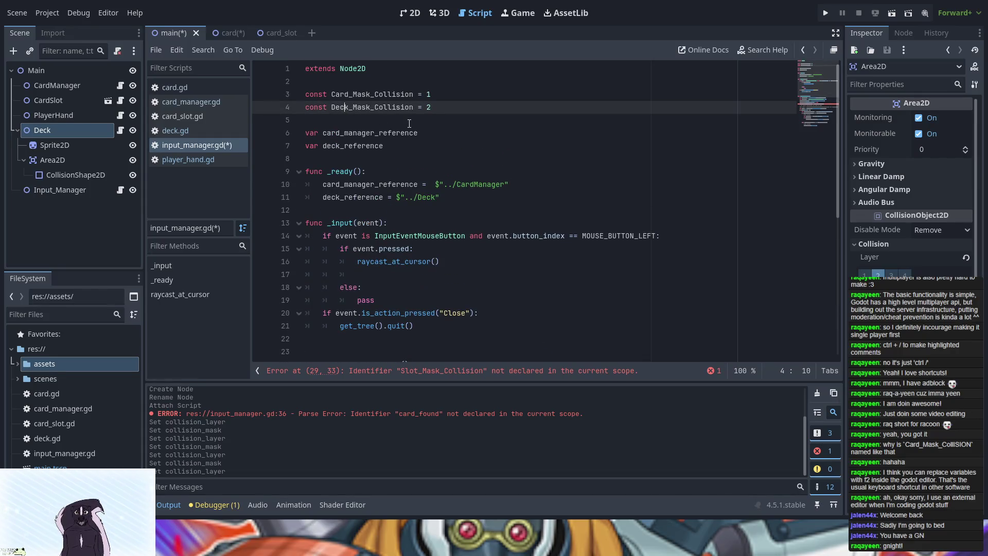
pyautogui.scroll(-8, 454, 232)
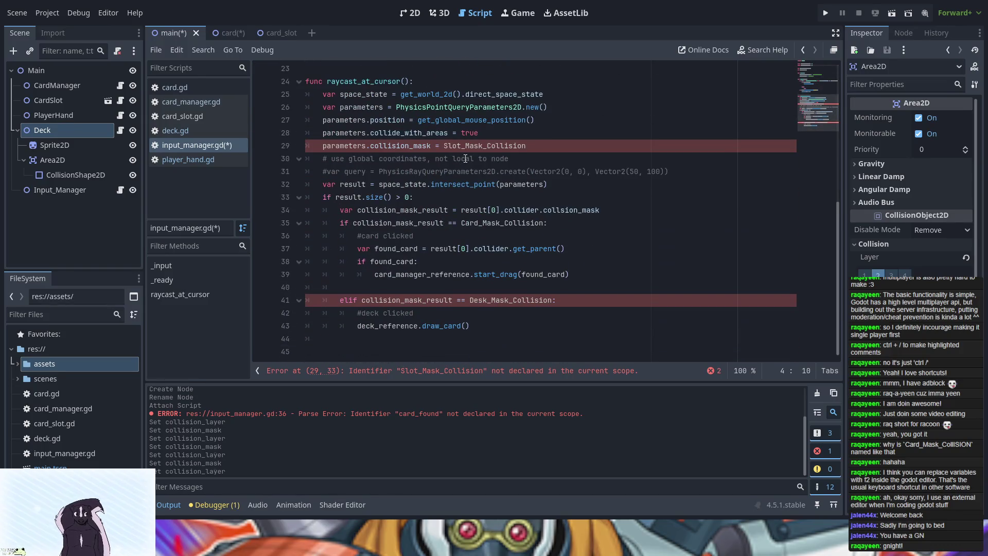
pyautogui.click(481, 300)
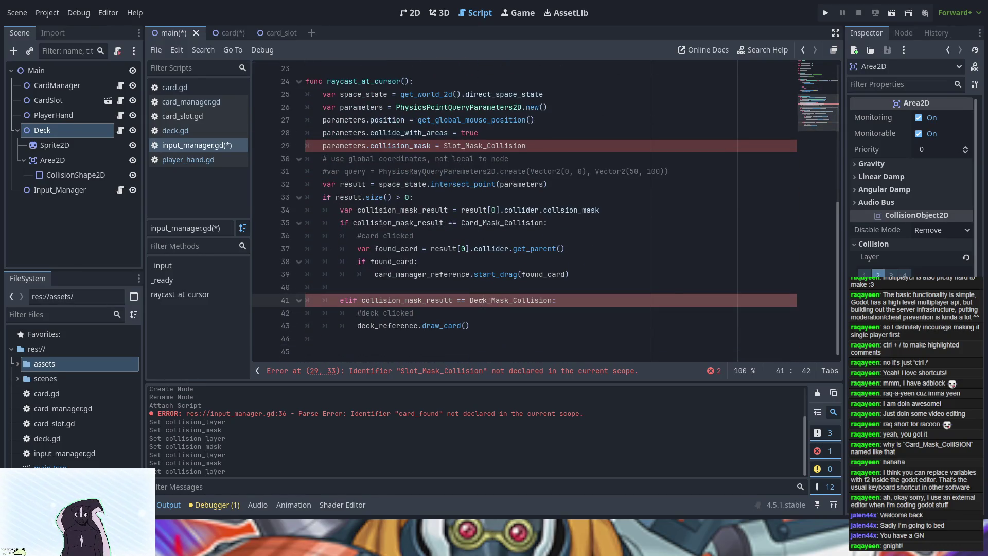
pyautogui.hotkey('ctrl', 'space')
# Change line 29's query mask from Slot_Mask_Collision to Deck_Mask_Collision.
pyautogui.click(462, 144)
pyautogui.press('BackSpace')
pyautogui.press('BackSpace')
pyautogui.press('BackSpace')
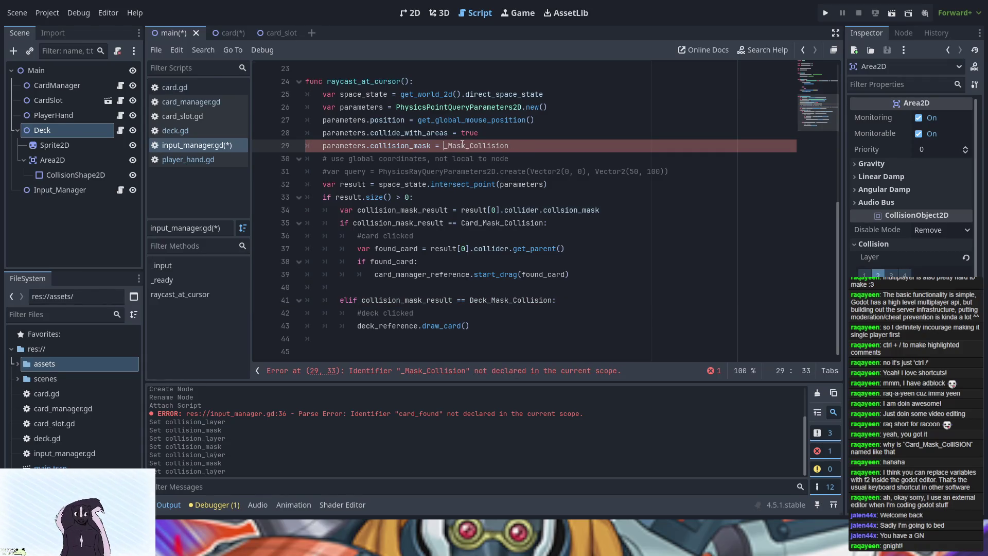
pyautogui.write('Deck')
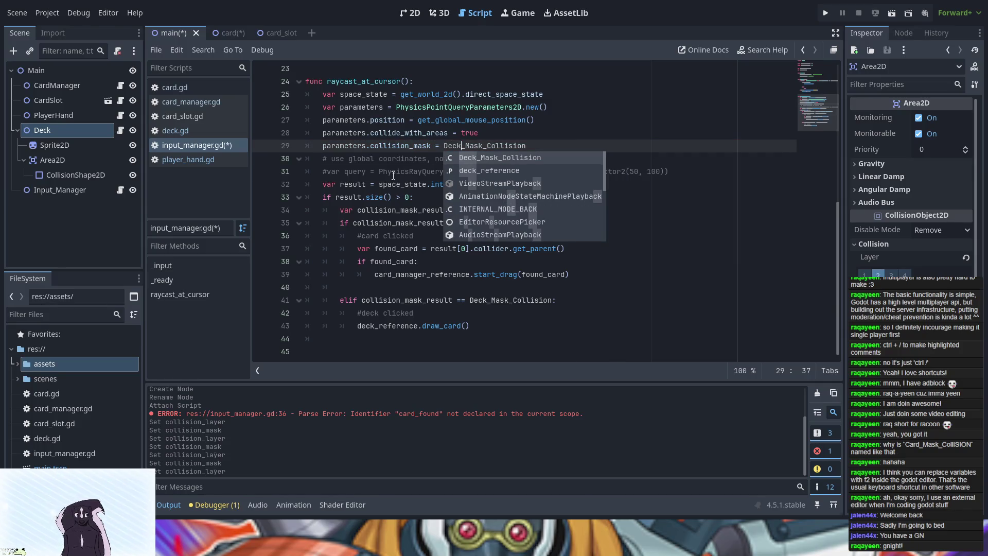
pyautogui.click(393, 174)
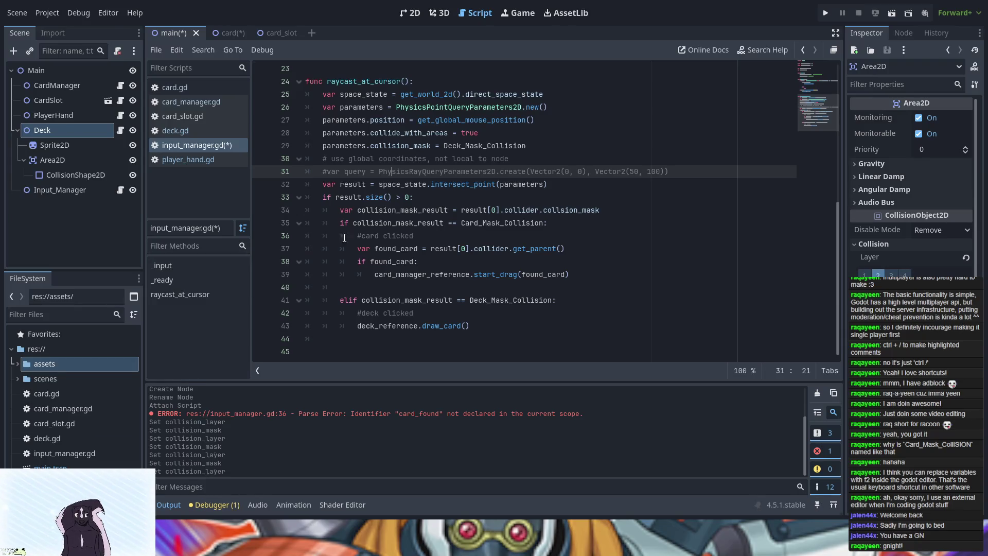
# Add blank lines below extends Node2D and declare 'signal left_click_down'.
pyautogui.scroll(7, 343, 238)
pyautogui.click(327, 81)
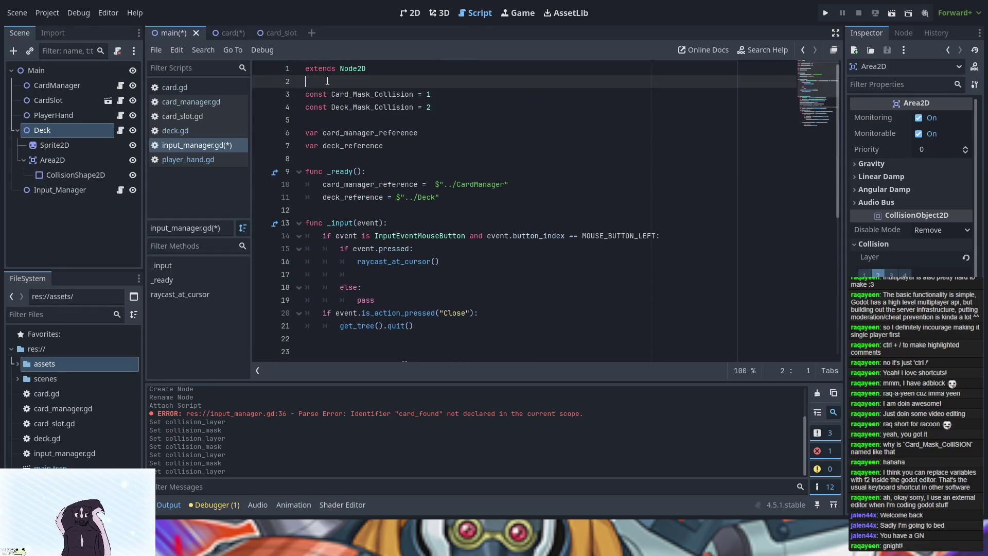
pyautogui.press('Return')
pyautogui.press('Return')
pyautogui.press('Up')
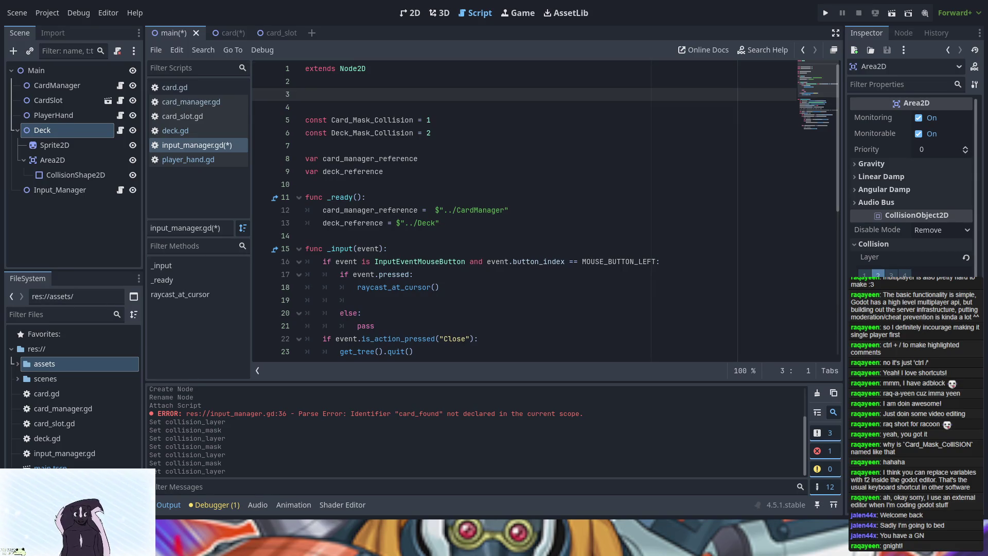
pyautogui.write('si')
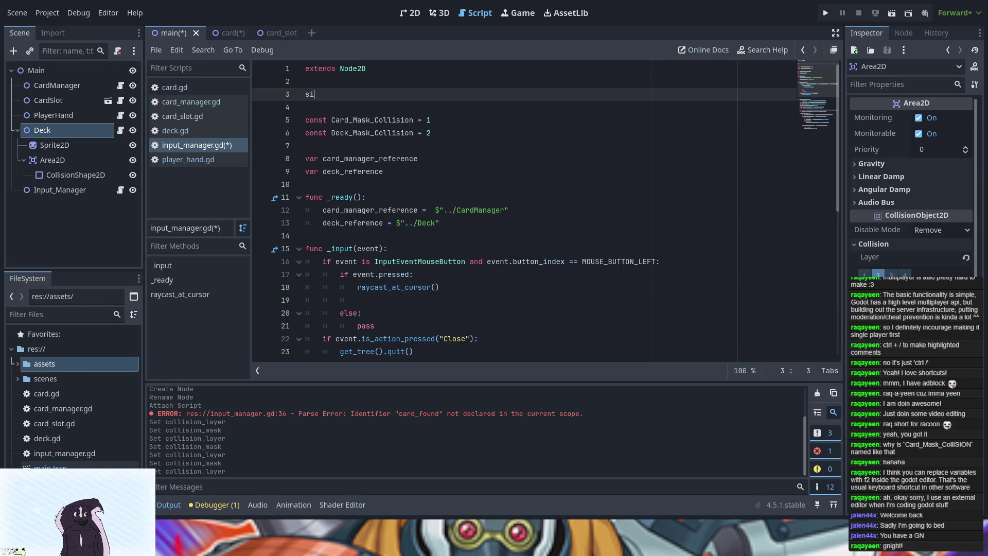
pyautogui.write('gnal left')
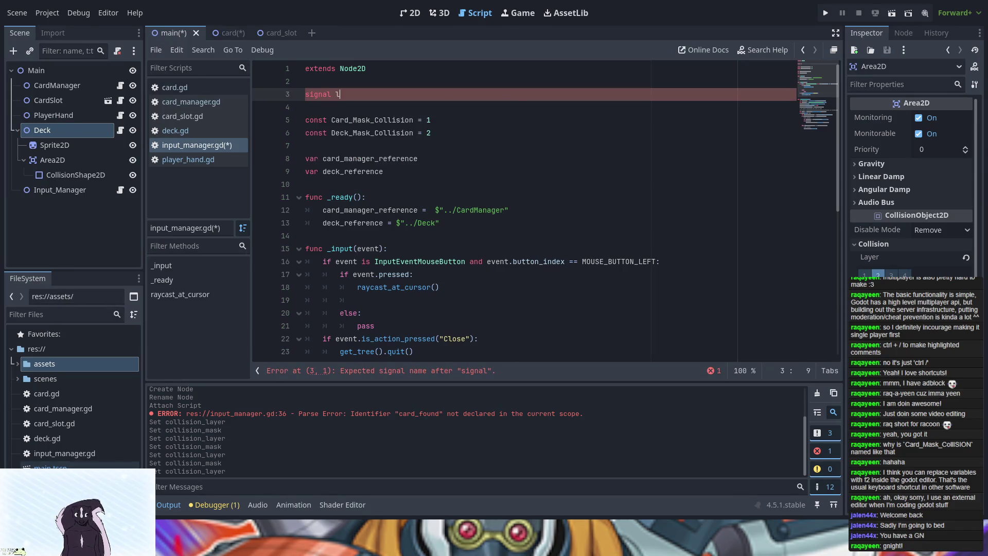
pyautogui.write('_click')
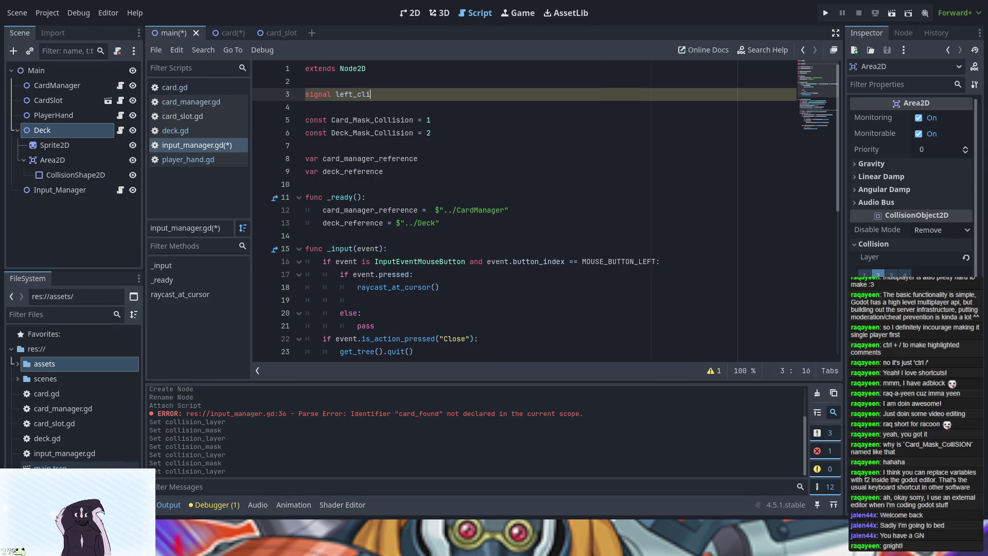
pyautogui.write('_down')
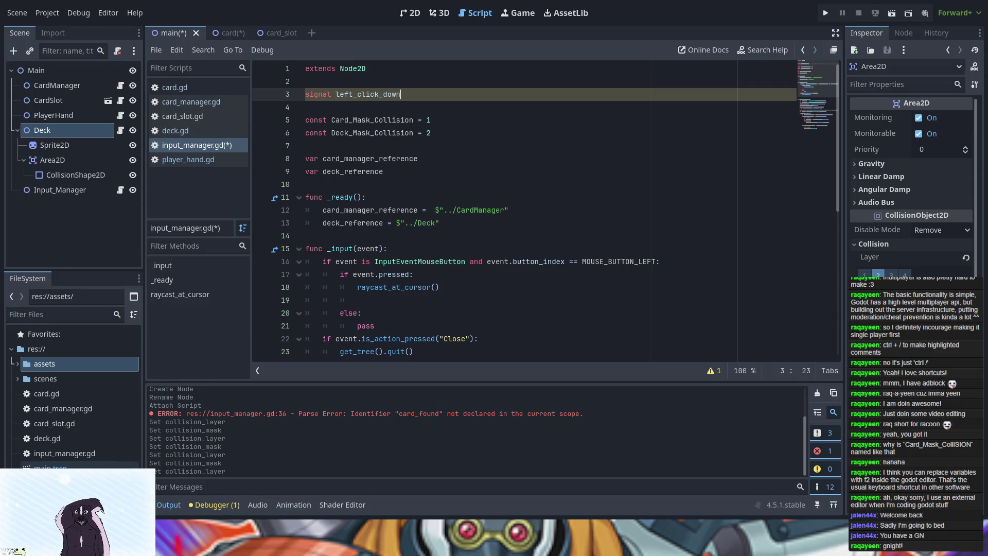
# Declare a second signal, 'signal left_click_release', below left_click_down.
pyautogui.press('Return')
pyautogui.write('signal ')
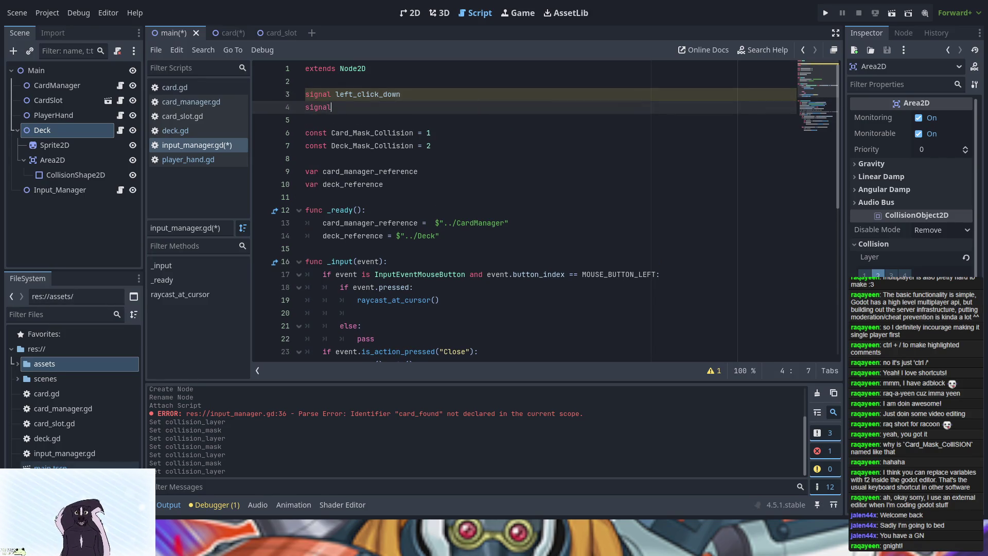
pyautogui.write('left_')
pyautogui.write('click_')
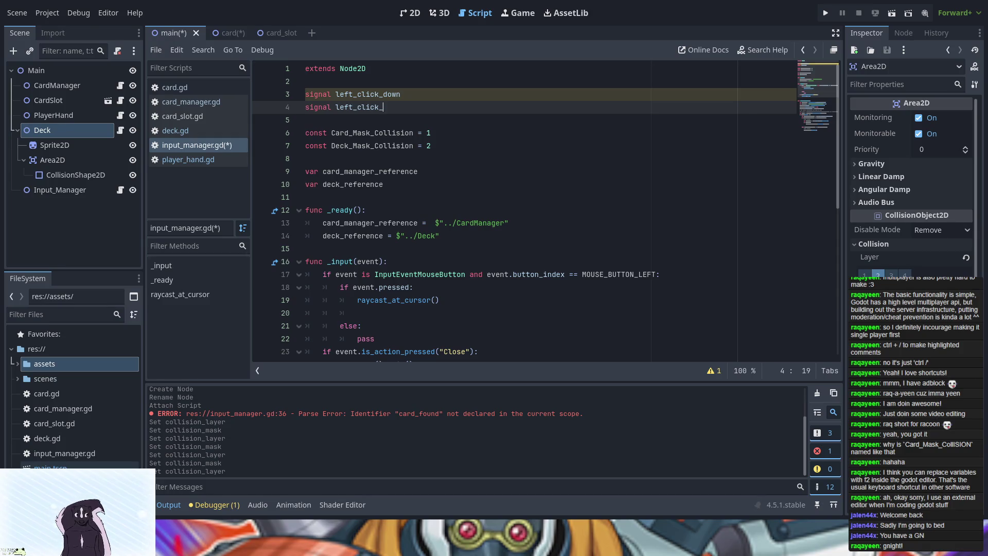
pyautogui.write('release')
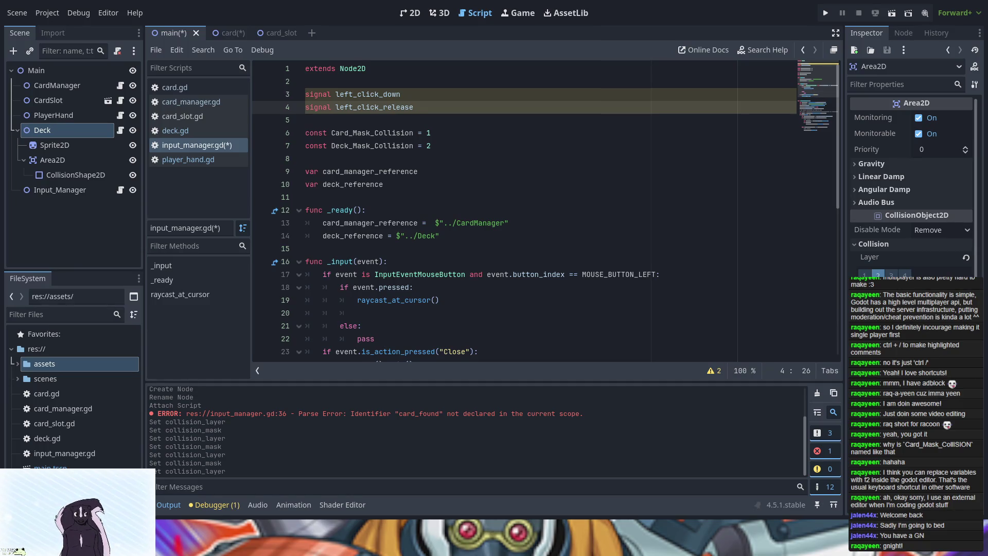
# Add an emit_signal() call inside the 'if event.pressed:' branch.
pyautogui.click(430, 289)
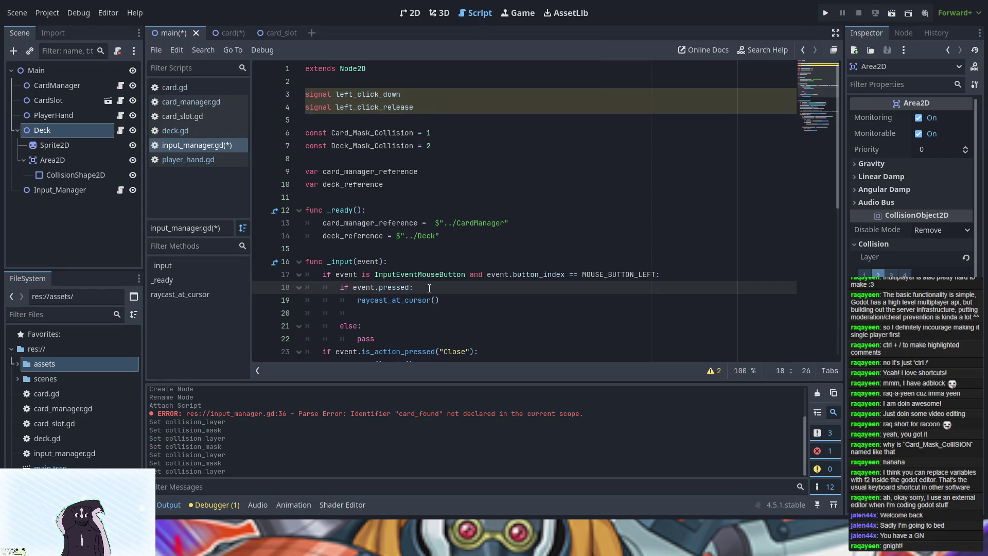
pyautogui.press('Return')
pyautogui.write('em')
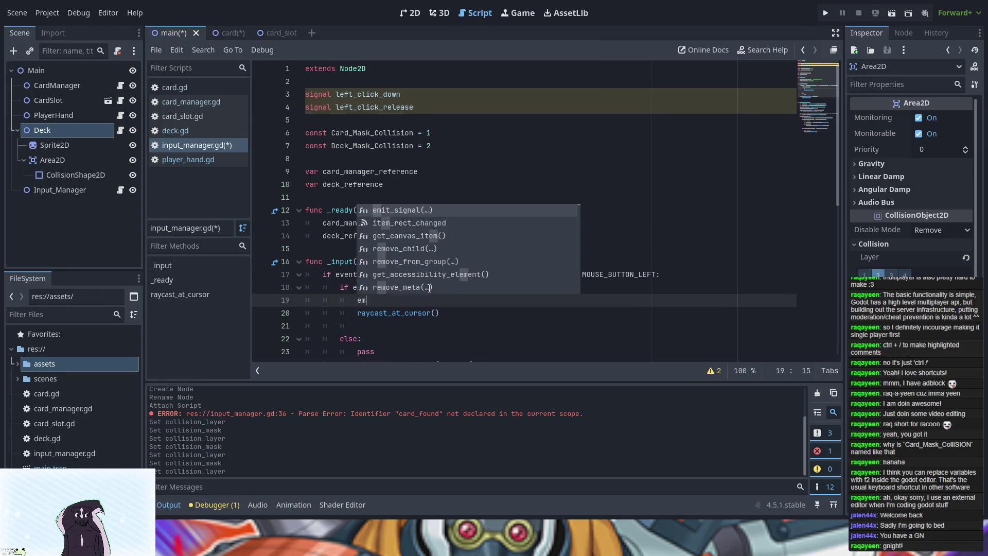
pyautogui.press('Return')
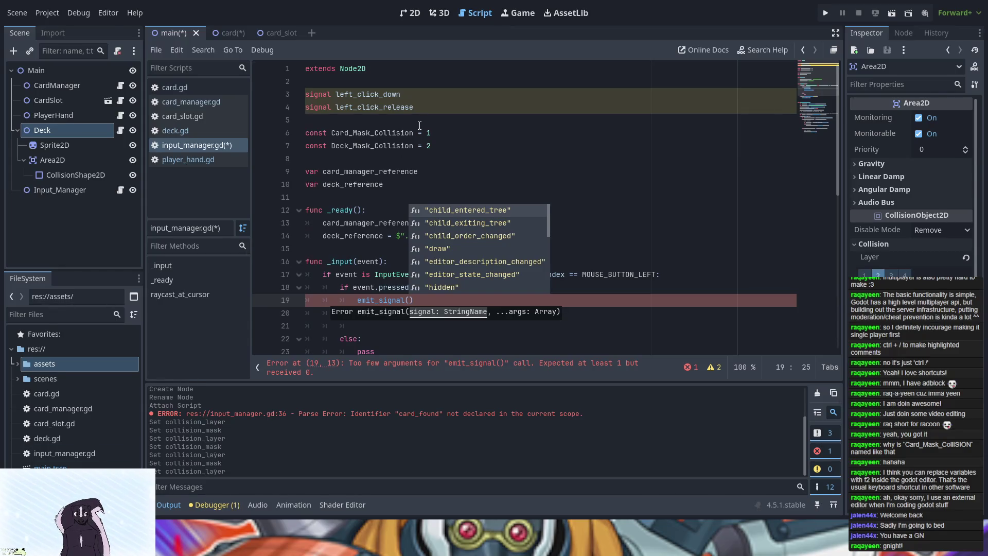
# Rename the signals to left_mouse_button_clicked and left_mouse_button_released.
pyautogui.click(417, 95)
pyautogui.press('BackSpace')
pyautogui.press('BackSpace')
pyautogui.press('BackSpace')
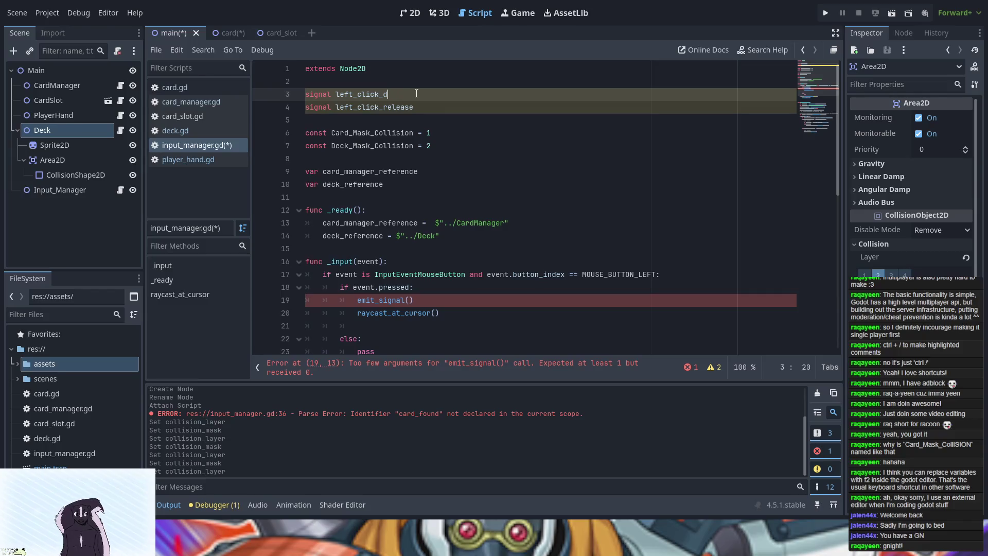
pyautogui.write('mouse')
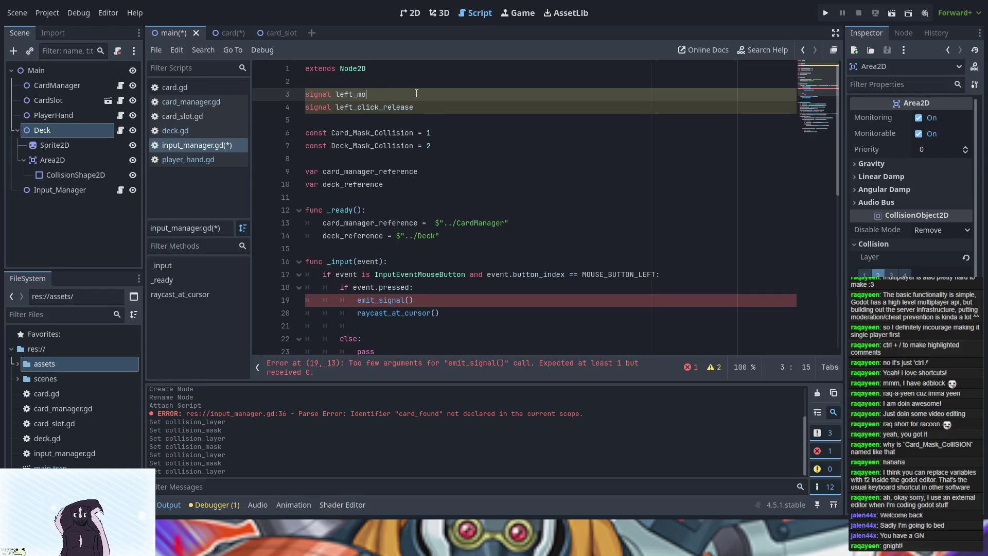
pyautogui.write('_button')
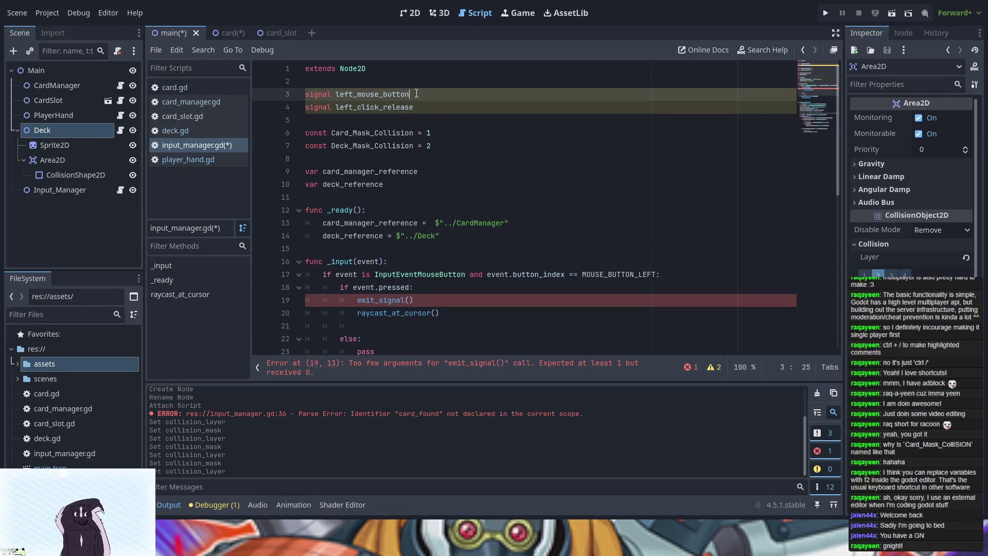
pyautogui.write('_clicked')
pyautogui.click(424, 102)
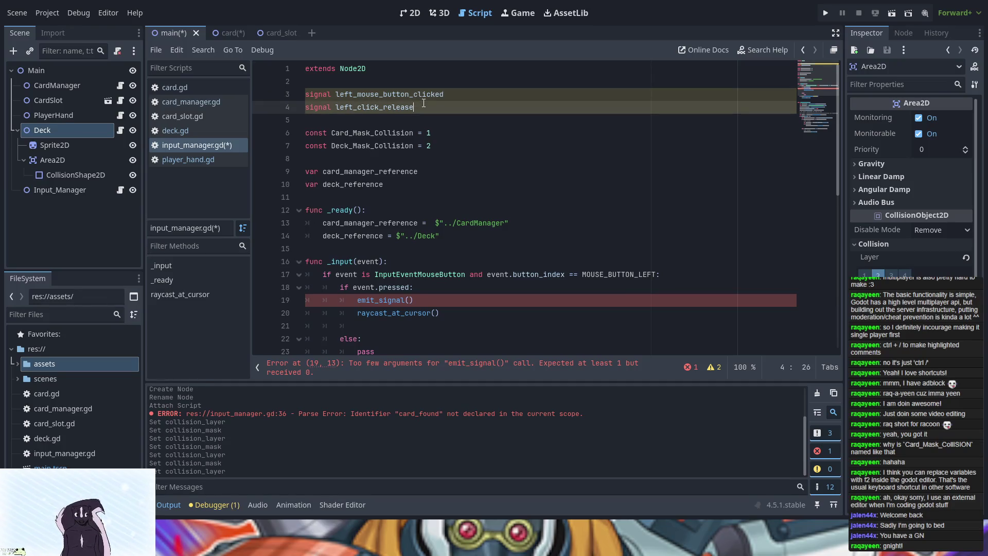
pyautogui.press('BackSpace')
pyautogui.press('BackSpace')
pyautogui.press('BackSpace')
pyautogui.write('mouse')
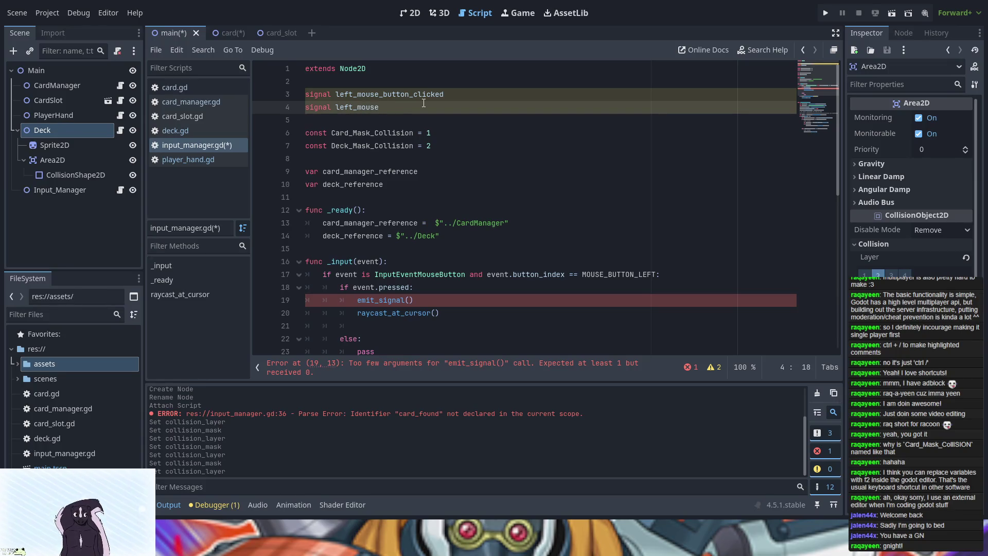
pyautogui.write('_button')
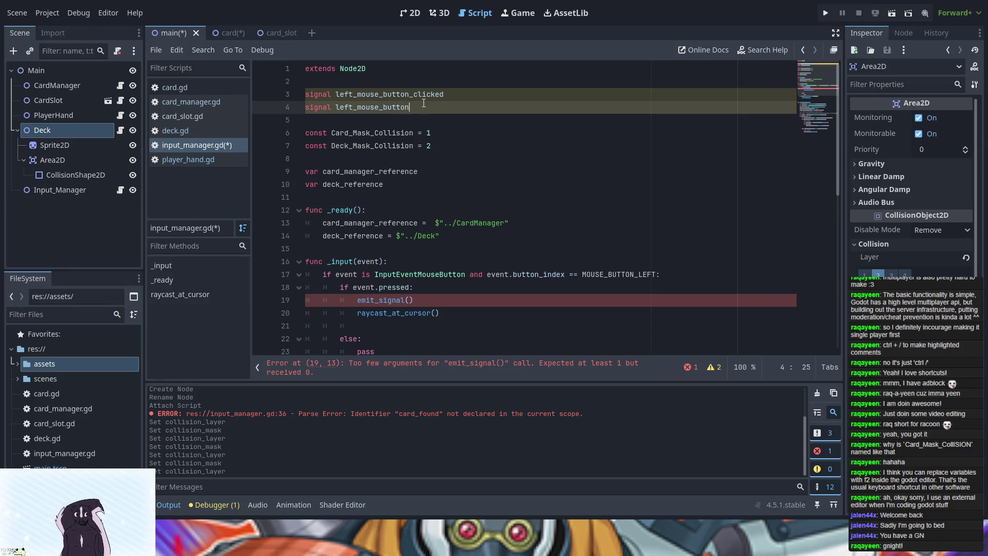
pyautogui.write('_relea')
pyautogui.write('sed')
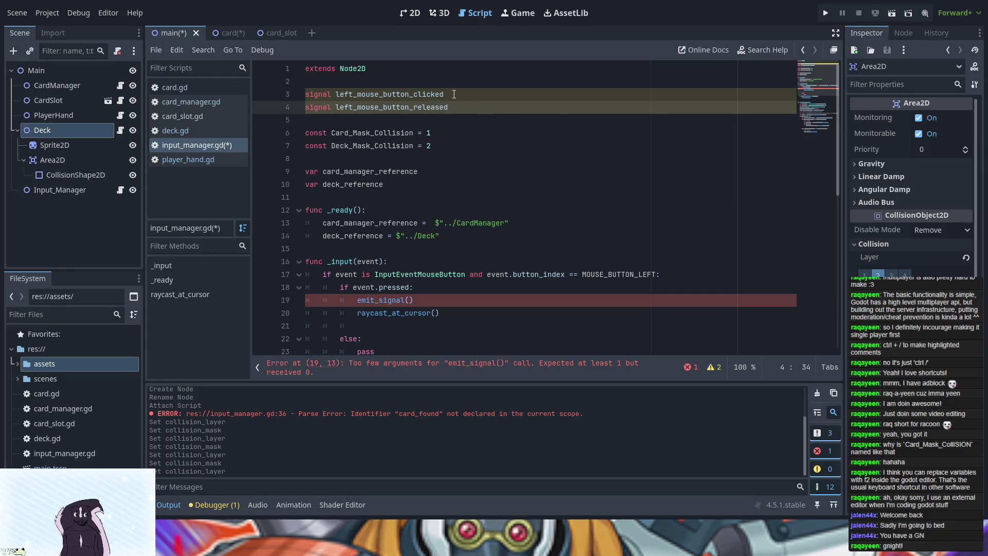
pyautogui.doubleClick(436, 94)
pyautogui.hotkey('ctrl', 'c')
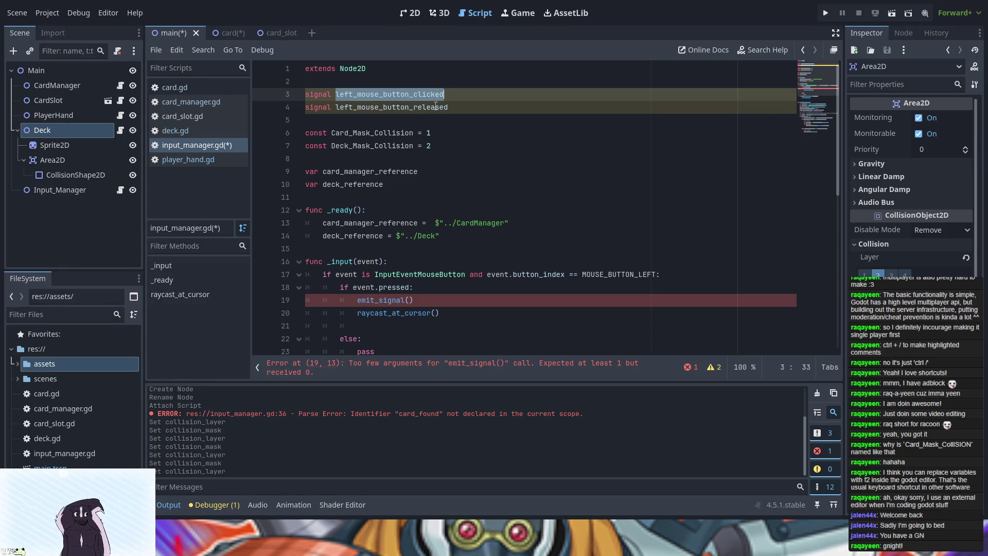
pyautogui.click(411, 300)
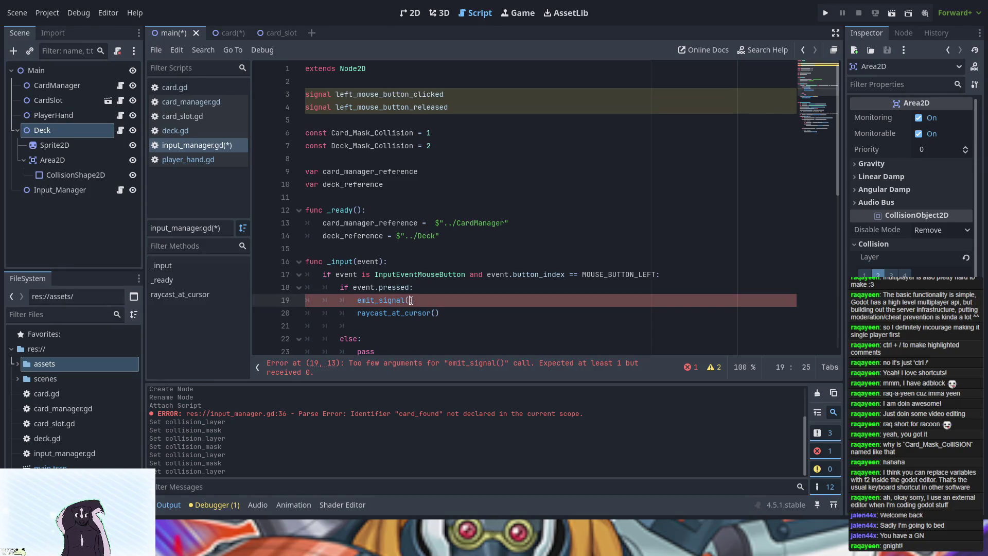
pyautogui.hotkey('ctrl', 'v')
pyautogui.scroll(-1, 465, 299)
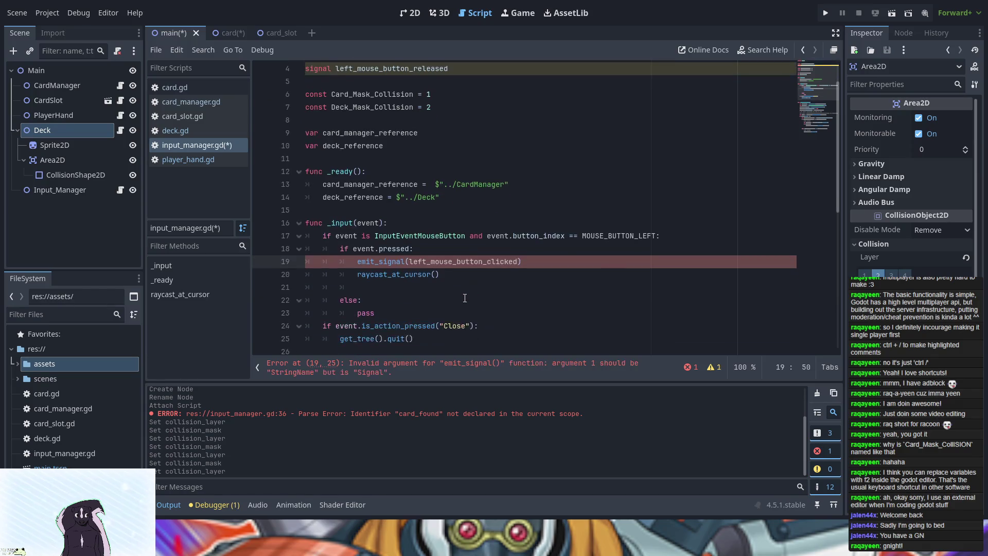
pyautogui.scroll(1, 398, 253)
pyautogui.moveTo(357, 300); pyautogui.dragTo(529, 299)
pyautogui.hotkey('ctrl', 'c')
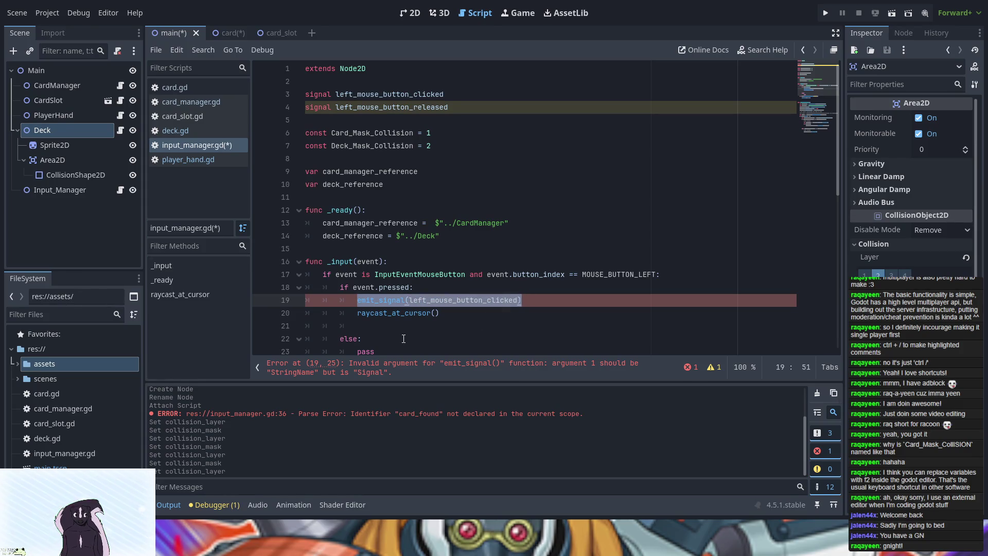
pyautogui.scroll(-1, 392, 320)
pyautogui.moveTo(391, 320); pyautogui.dragTo(358, 318)
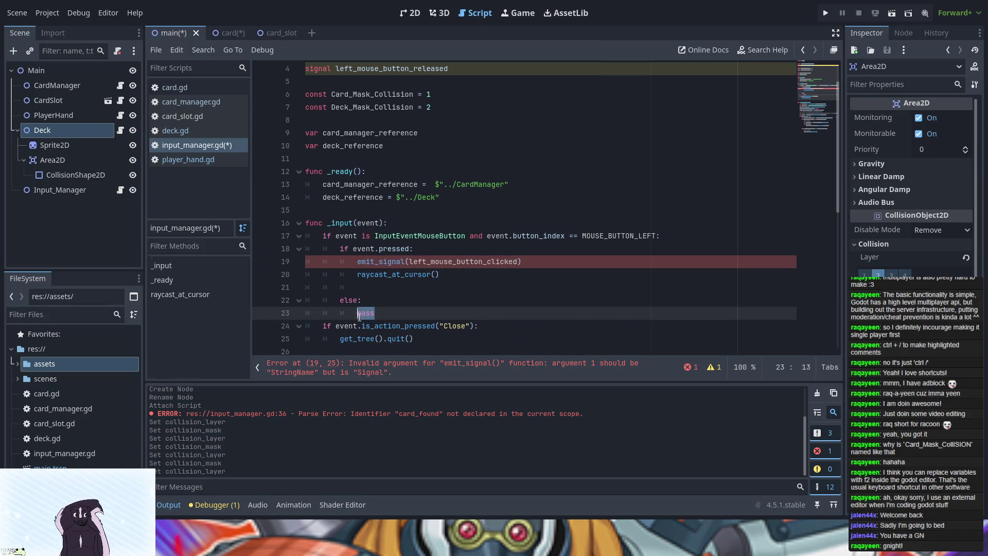
pyautogui.hotkey('ctrl', 'v')
pyautogui.scroll(1, 387, 201)
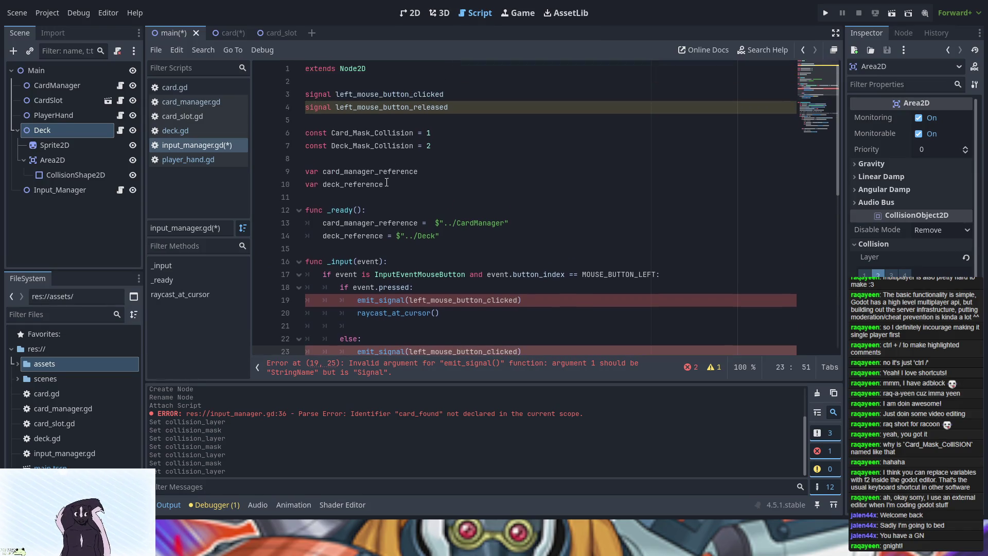
pyautogui.doubleClick(381, 107)
pyautogui.hotkey('ctrl', 'c')
pyautogui.scroll(-3, 380, 155)
pyautogui.doubleClick(436, 235)
pyautogui.hotkey('ctrl', 'v')
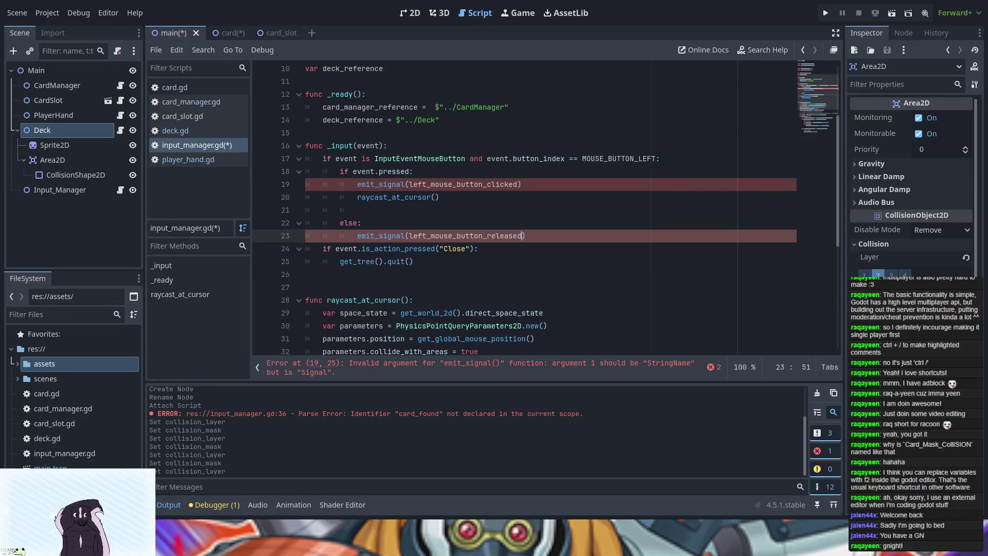
pyautogui.scroll(2, 393, 283)
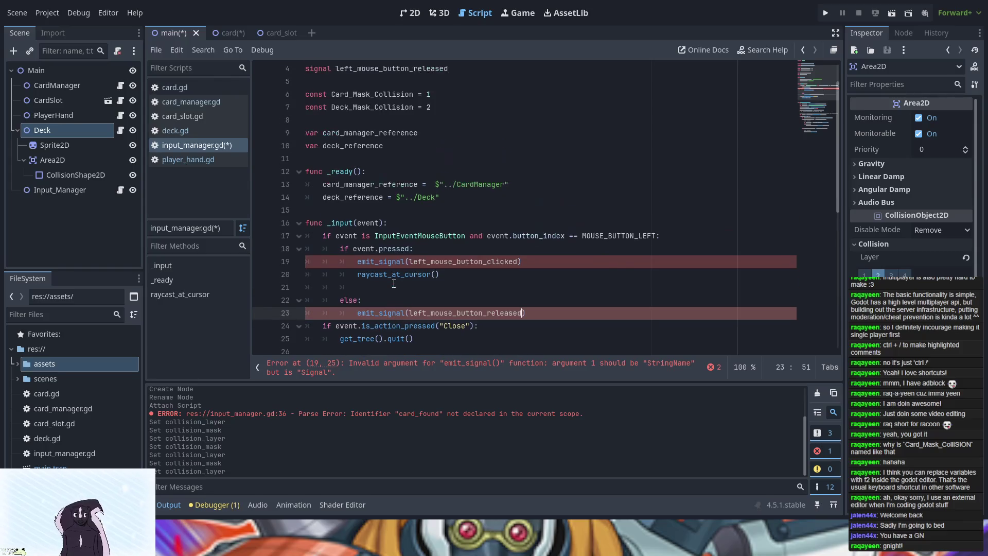
pyautogui.scroll(1, 394, 283)
pyautogui.scroll(-2, 299, 305)
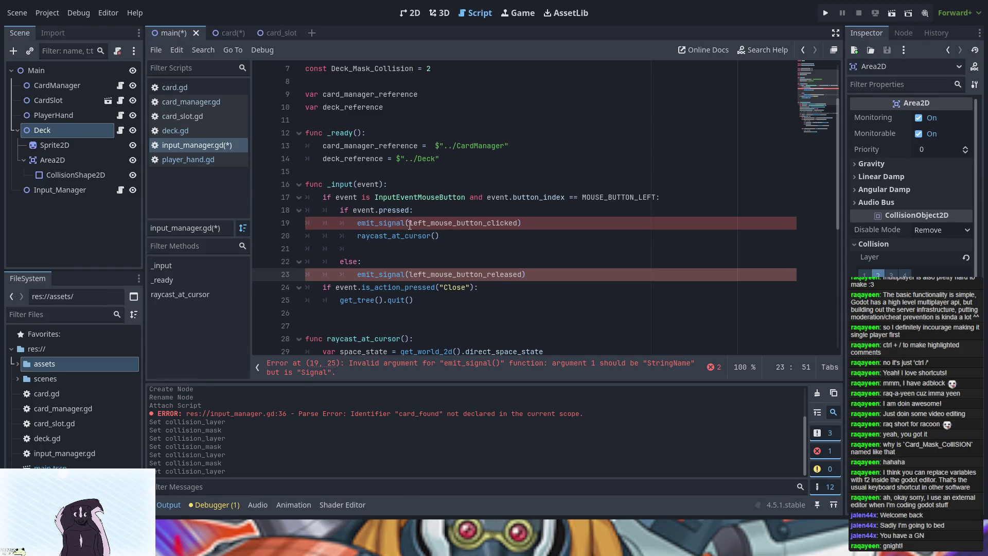
# Wrap the signal names in both emit_signal calls on lines 19 and 23 in double quotes.
pyautogui.keyDown('alt'); pyautogui.click(519, 222); pyautogui.keyUp('alt')
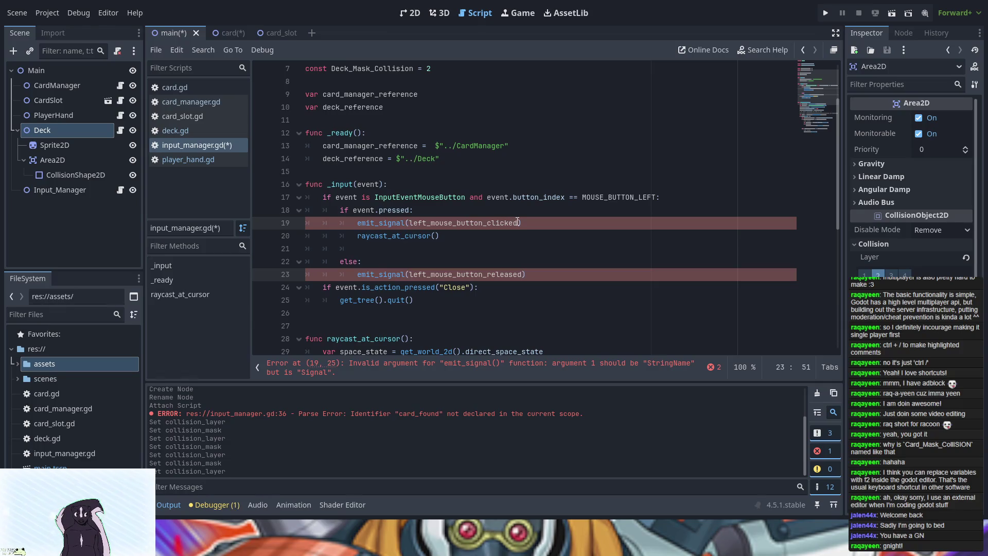
pyautogui.hotkey('ctrl', 'shift', 'Left')
pyautogui.write('"')
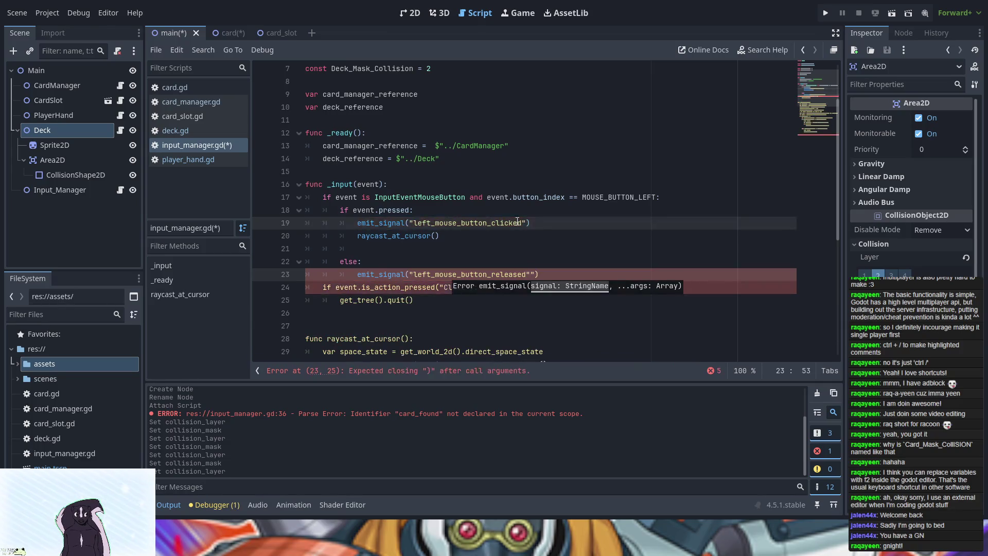
pyautogui.press('Right')
pyautogui.hotkey('ctrl', 'z')
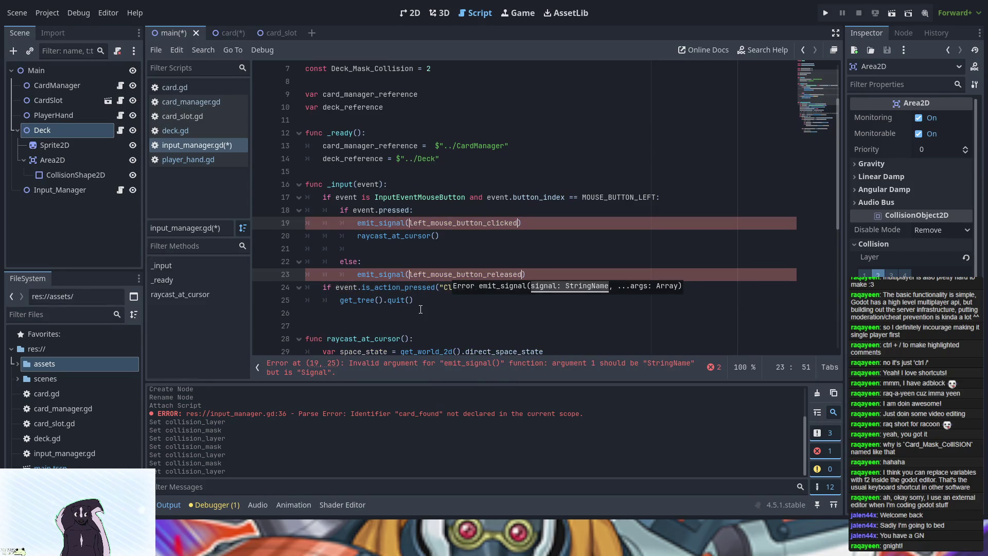
pyautogui.write('"')
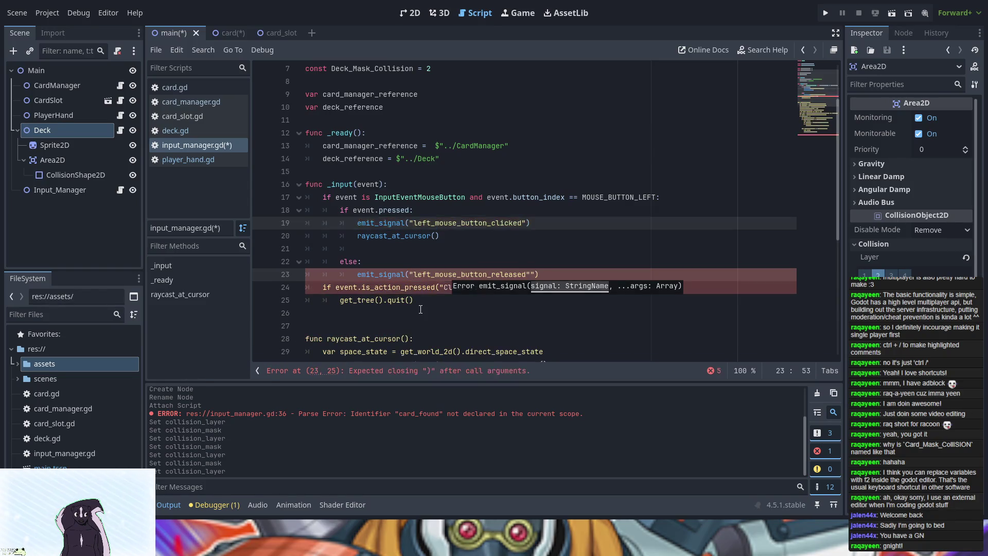
pyautogui.click(534, 273)
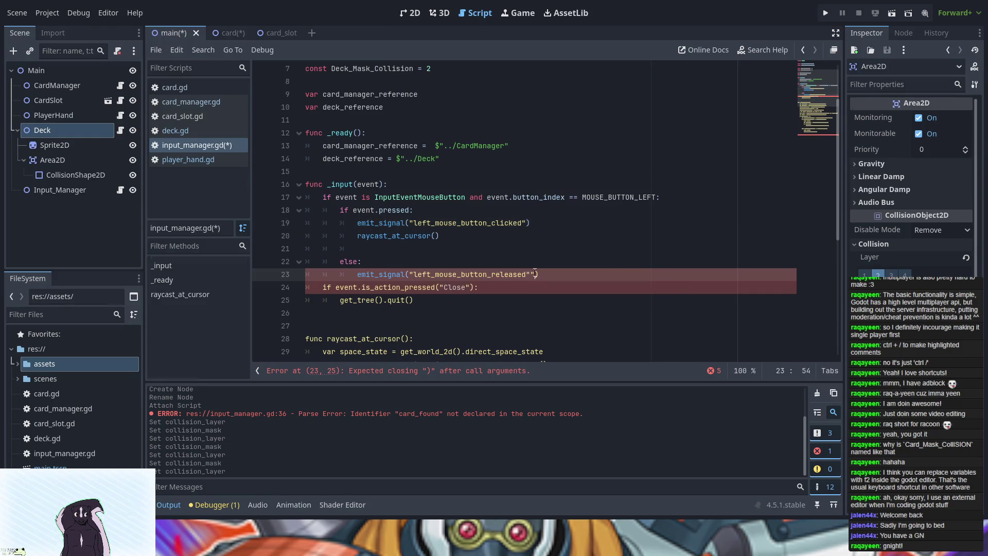
pyautogui.press('BackSpace')
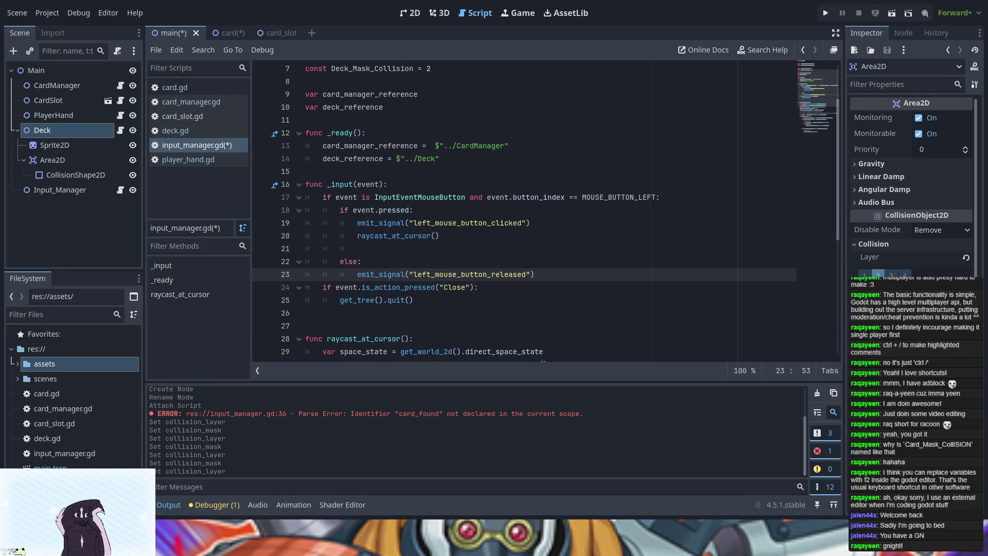
# Glance over card_manager.gd, then switch to the player_hand.gd script.
pyautogui.click(190, 103)
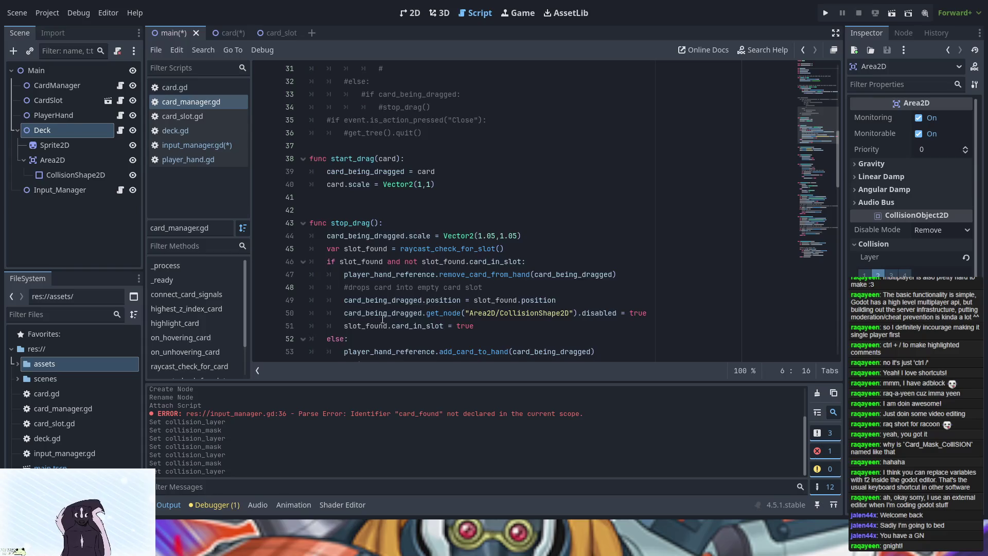
pyautogui.scroll(9, 382, 319)
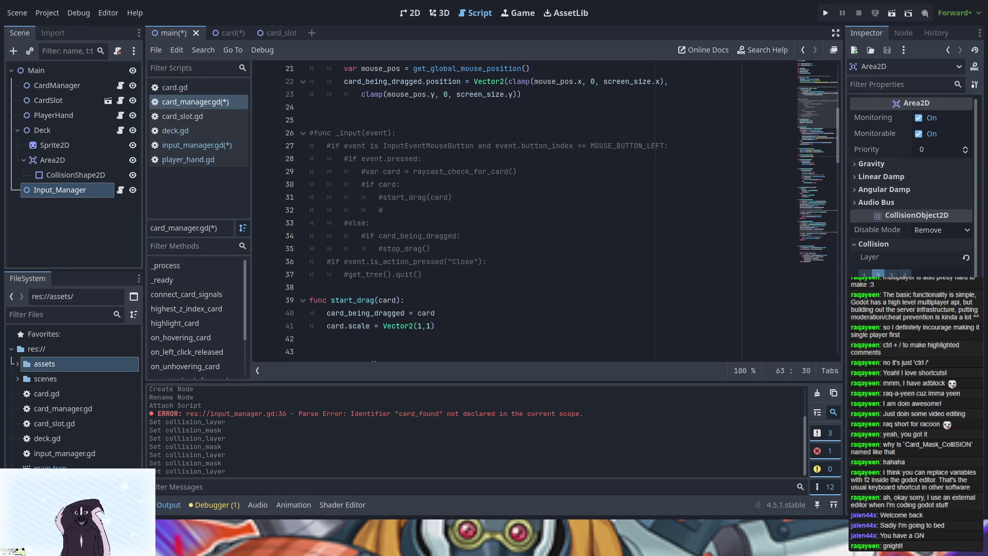
pyautogui.click(175, 159)
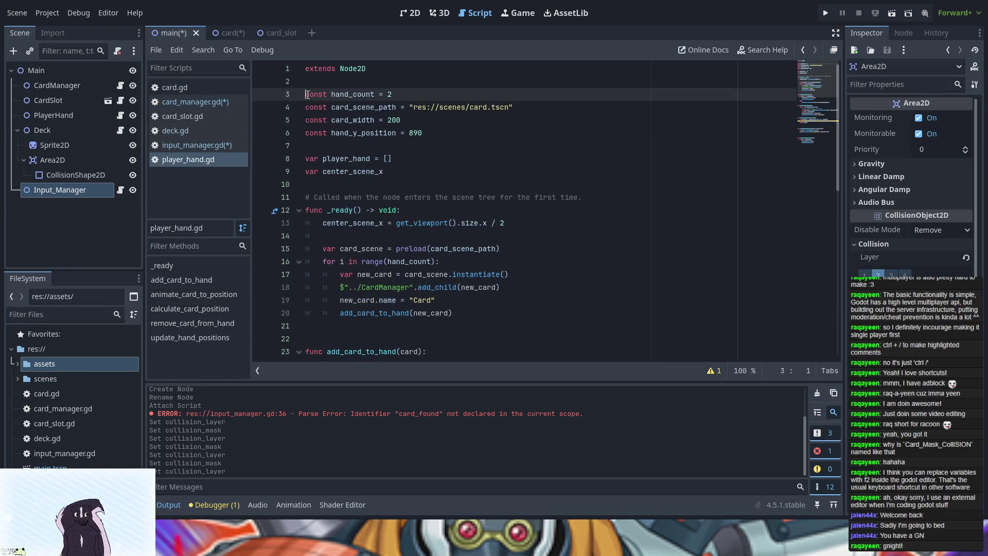
# Comment out hand_count, now 4, and the card-spawning lines 15–20 in player_hand.gd's _ready.
pyautogui.write('#')
pyautogui.click(411, 97)
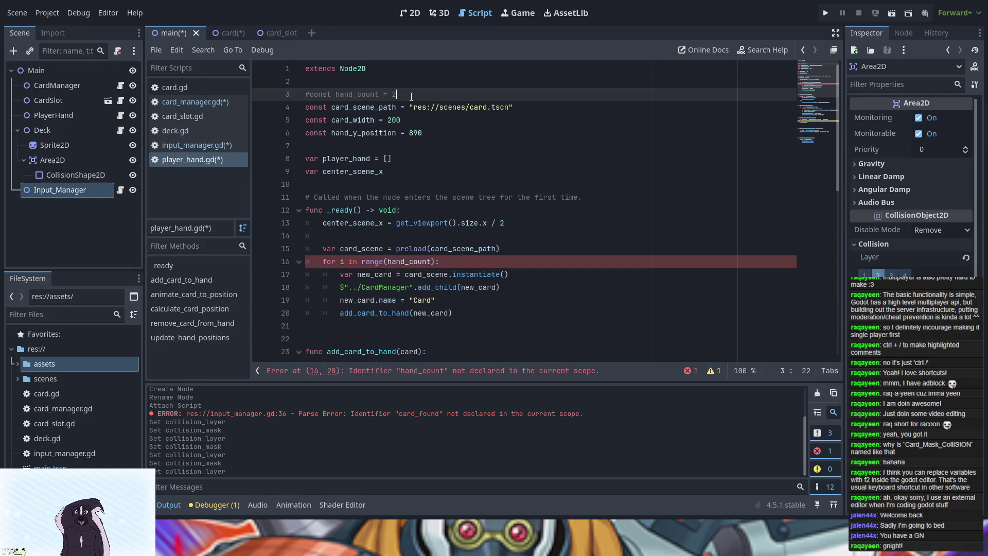
pyautogui.press('BackSpace')
pyautogui.write('4')
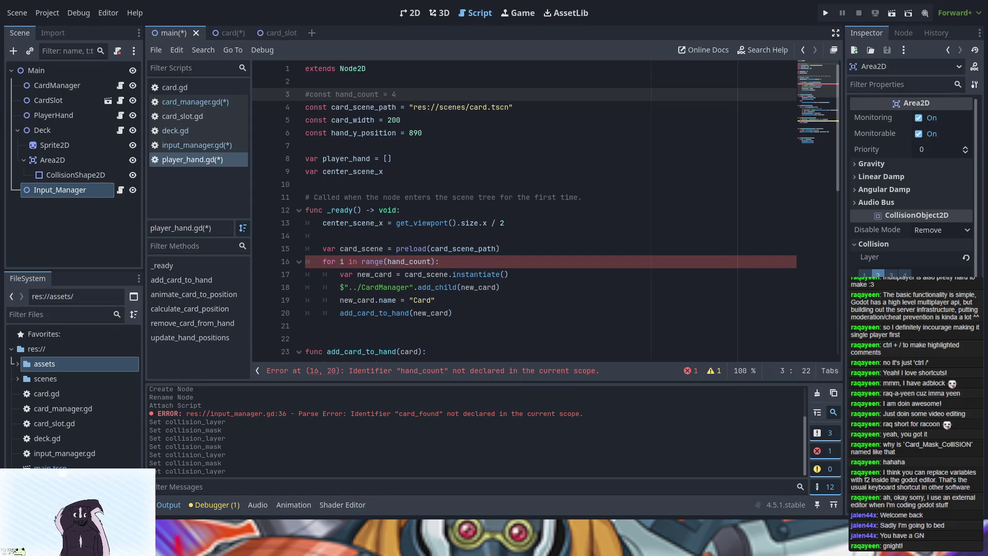
pyautogui.moveTo(459, 314); pyautogui.dragTo(318, 252)
pyautogui.hotkey('ctrl', 'c')
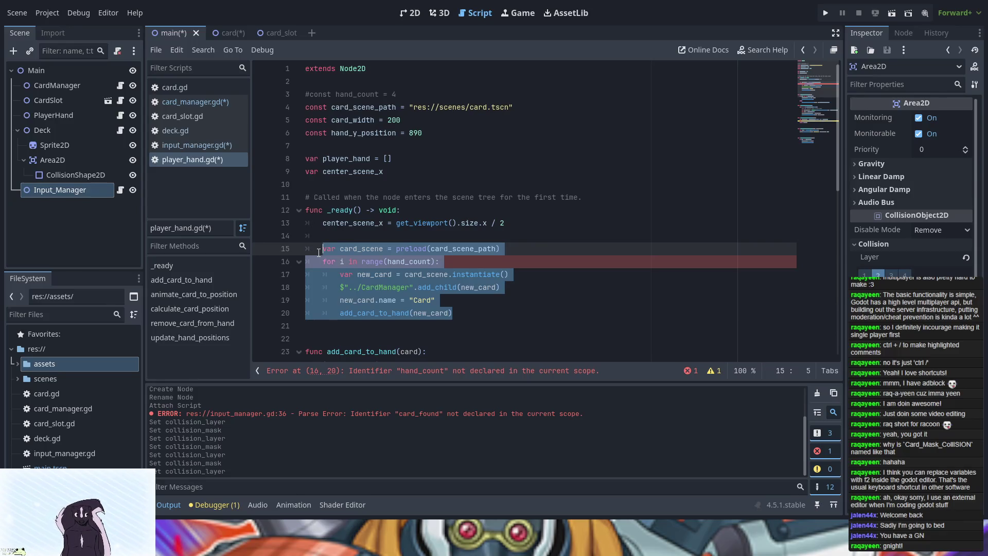
pyautogui.hotkey('ctrl', 'k')
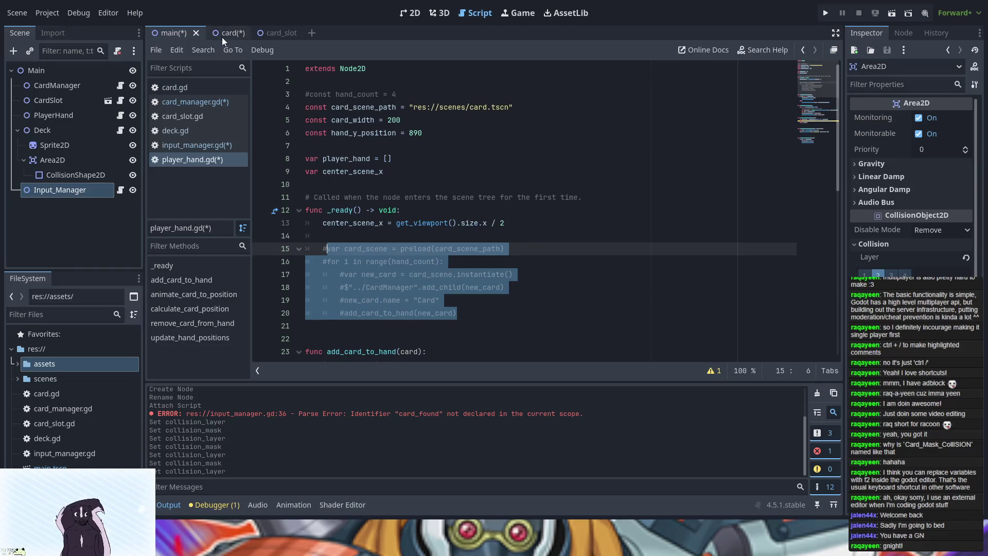
# Switch to deck.gd, at the end of draw_cards' print line.
pyautogui.click(195, 143)
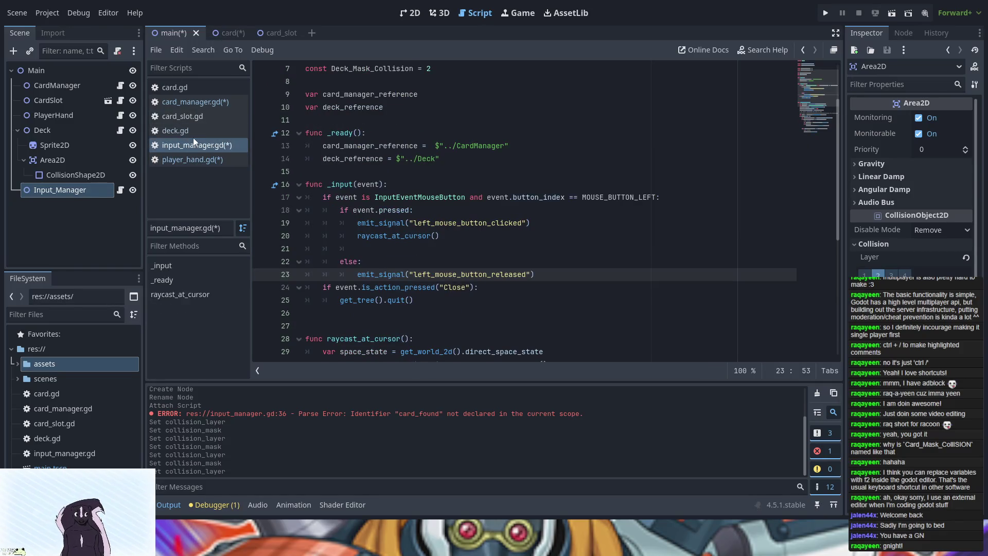
pyautogui.click(198, 101)
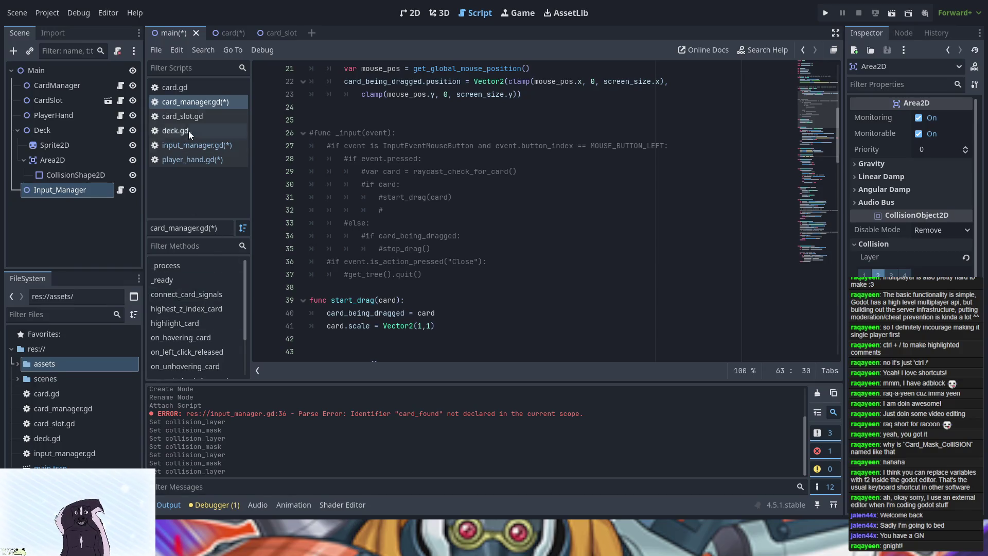
pyautogui.click(177, 130)
pyautogui.click(461, 215)
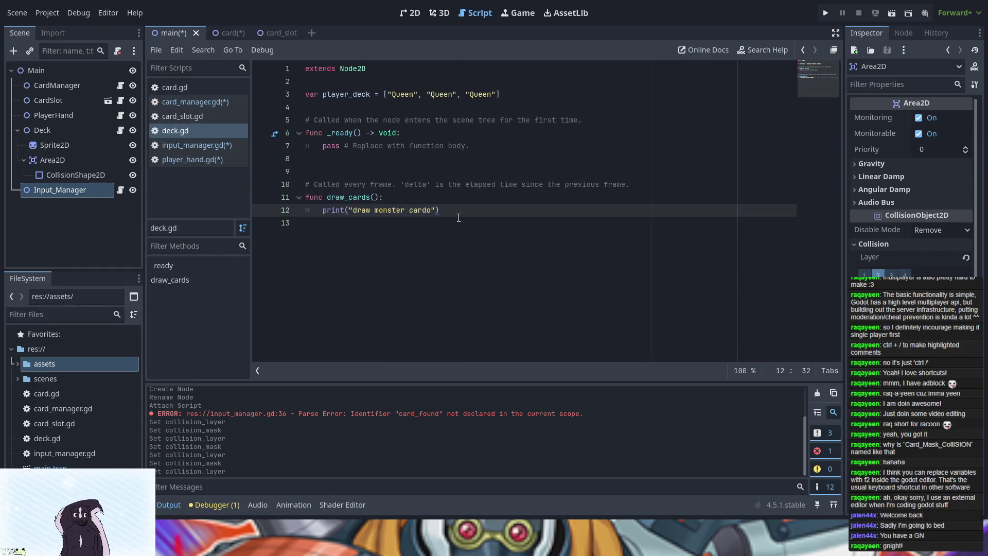
# Paste the card-spawning code under draw_cards' print line and comment it out with Ctrl+K.
pyautogui.press('Return')
pyautogui.hotkey('ctrl', 'v')
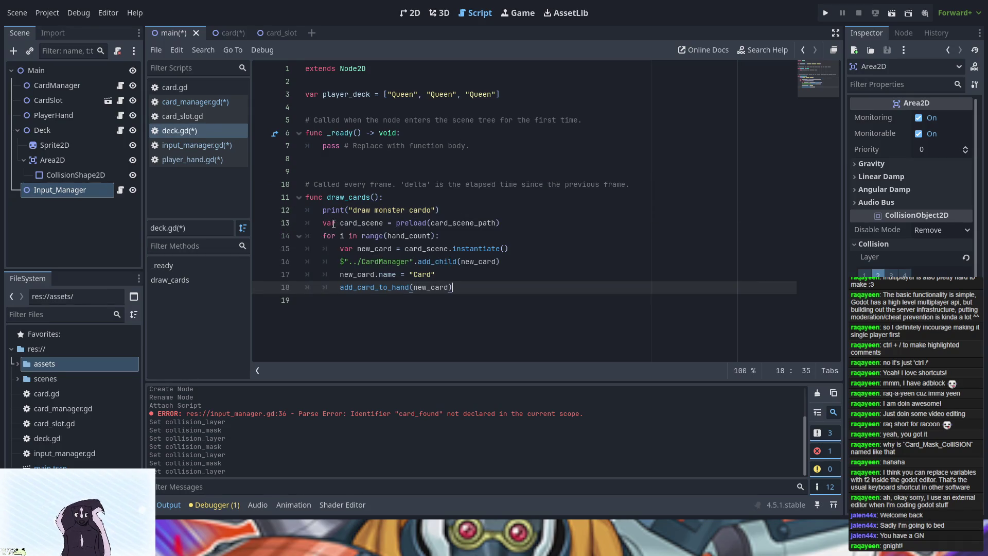
pyautogui.moveTo(452, 287)
pyautogui.mouseDown()
pyautogui.moveTo(340, 274)
pyautogui.moveTo(311, 220)
pyautogui.mouseUp()
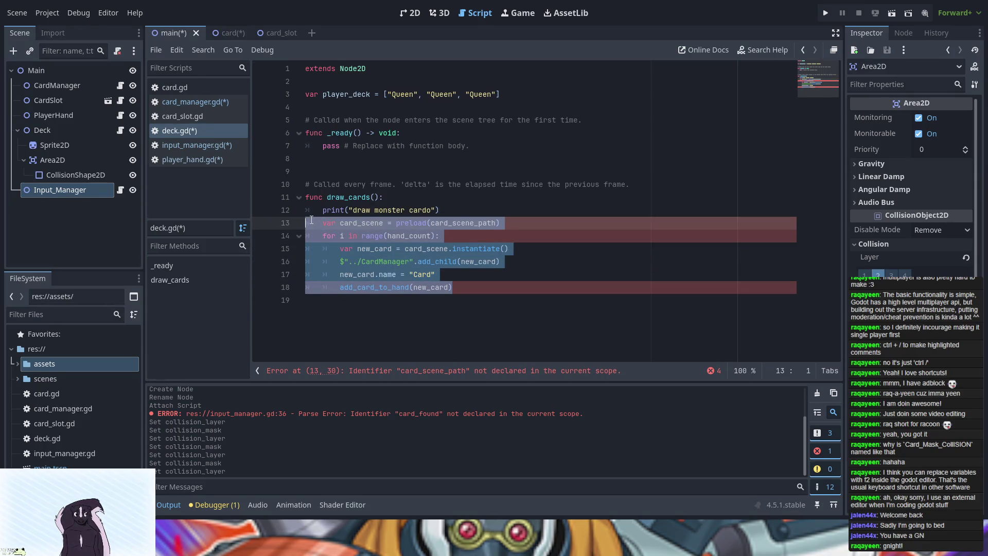
pyautogui.hotkey('ctrl', 'k')
pyautogui.click(508, 298)
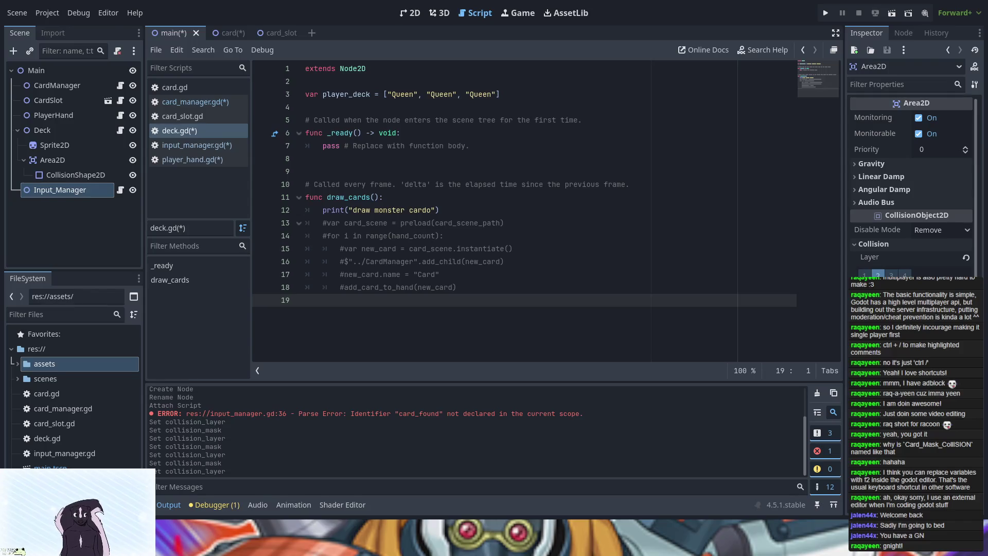
# Save and test-run the game, close it, then select the deck's Area2D node.
pyautogui.click(825, 12)
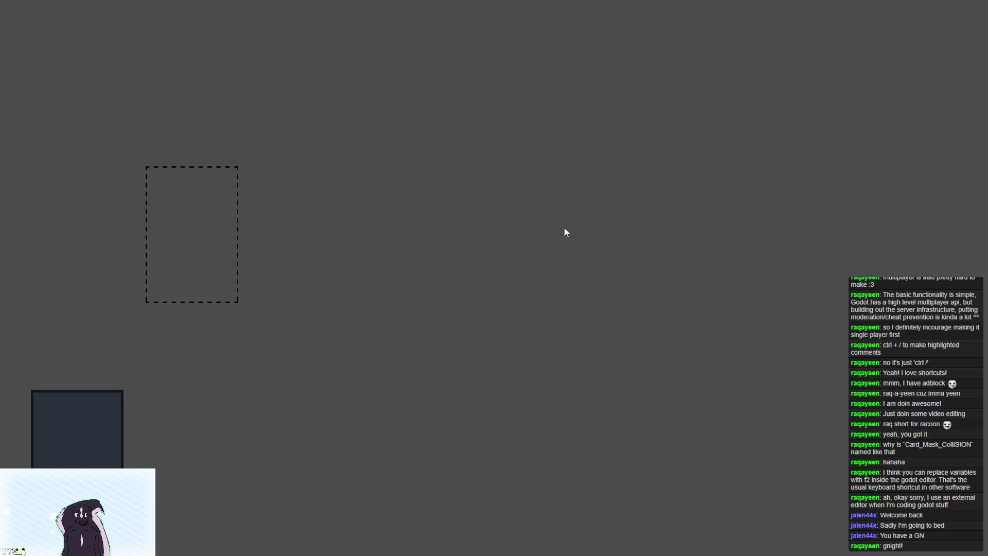
pyautogui.hotkey('alt', 'F4')
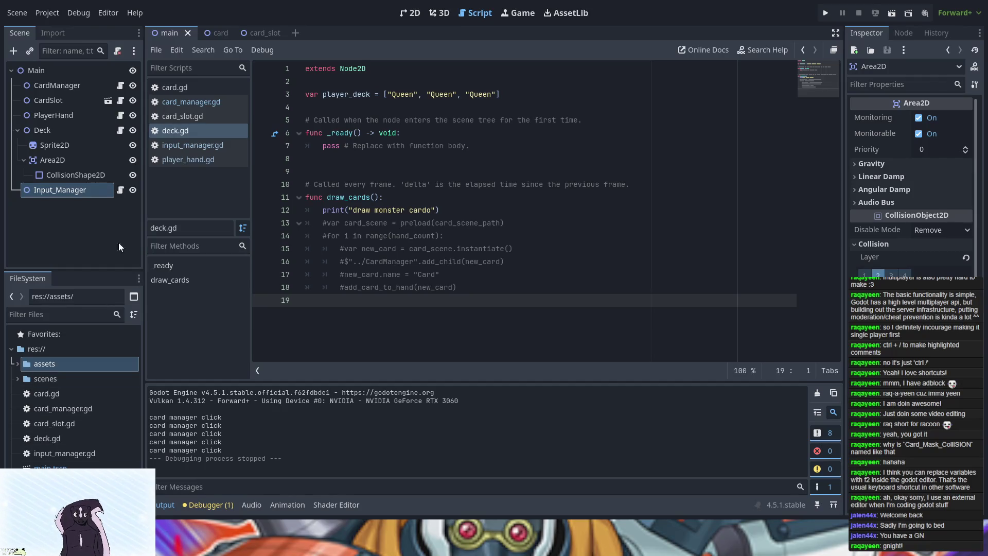
pyautogui.click(60, 160)
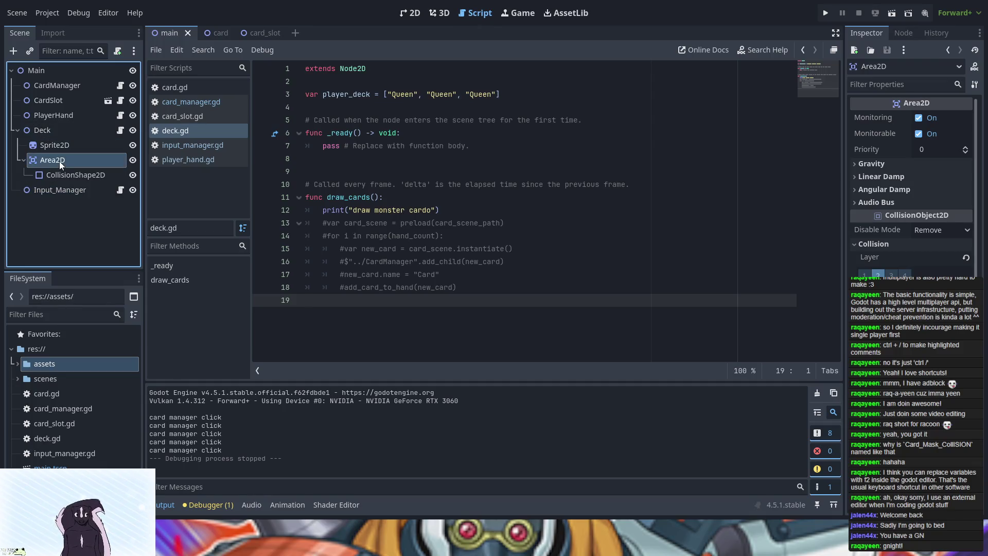
# Move the deck Area2D from collision layer 2 to layer 3.
pyautogui.click(892, 273)
pyautogui.click(878, 273)
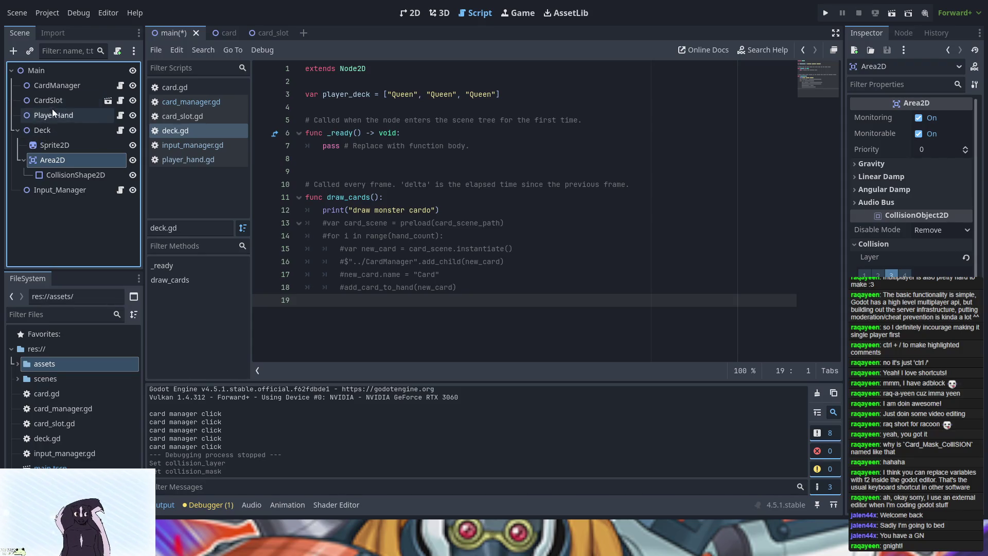
pyautogui.click(55, 85)
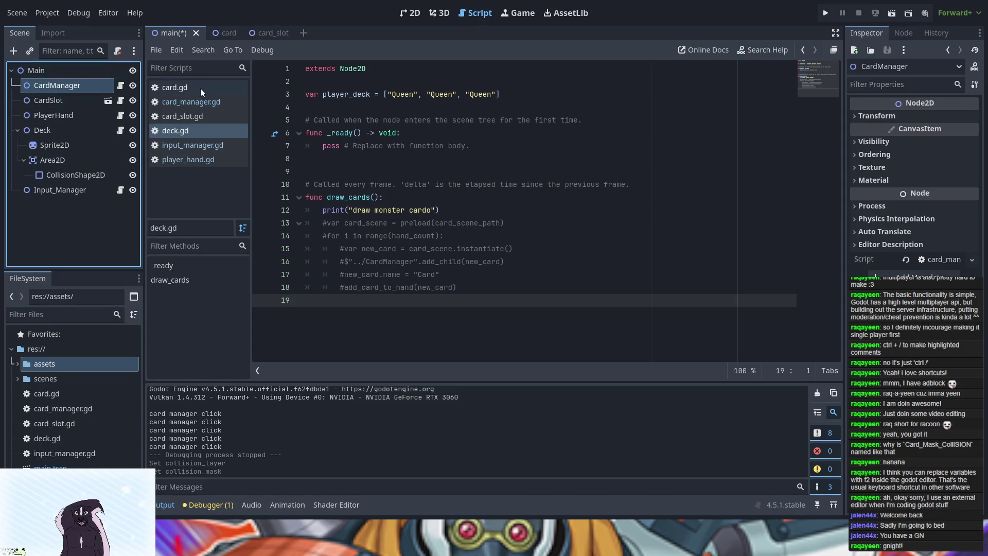
pyautogui.click(184, 98)
pyautogui.scroll(10, 295, 226)
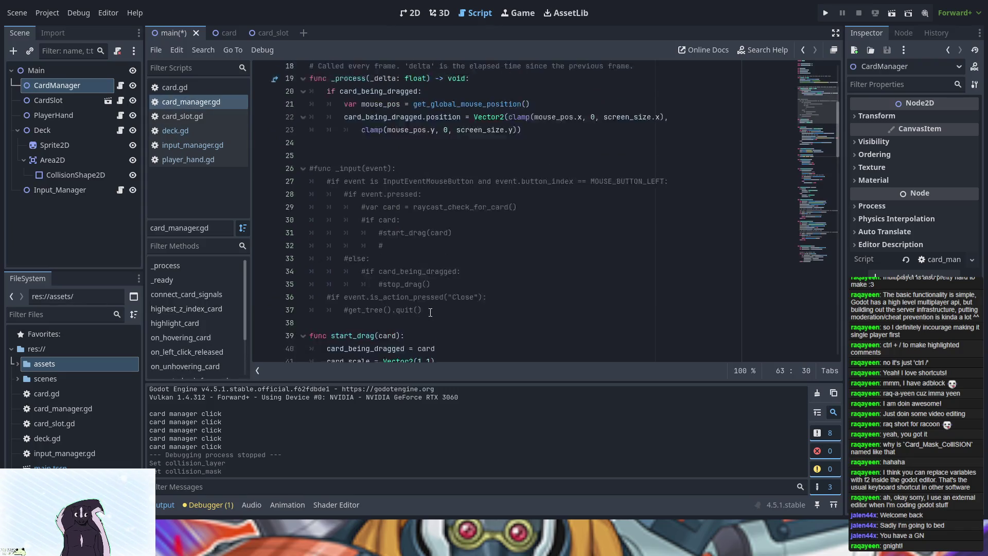
# Change Deck_Mask_Collision in input_manager.gd from 2 to 3, then to 4.
pyautogui.click(186, 145)
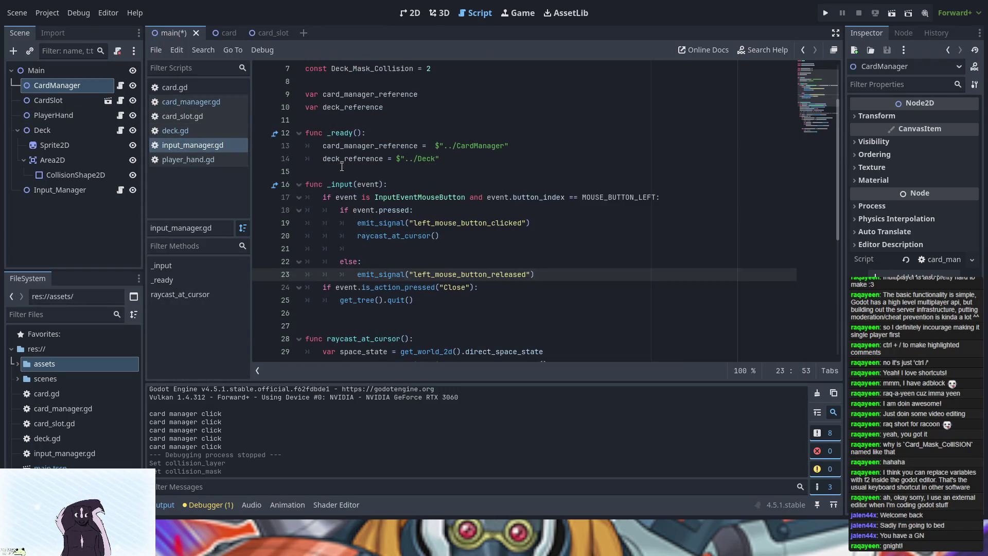
pyautogui.scroll(2, 342, 166)
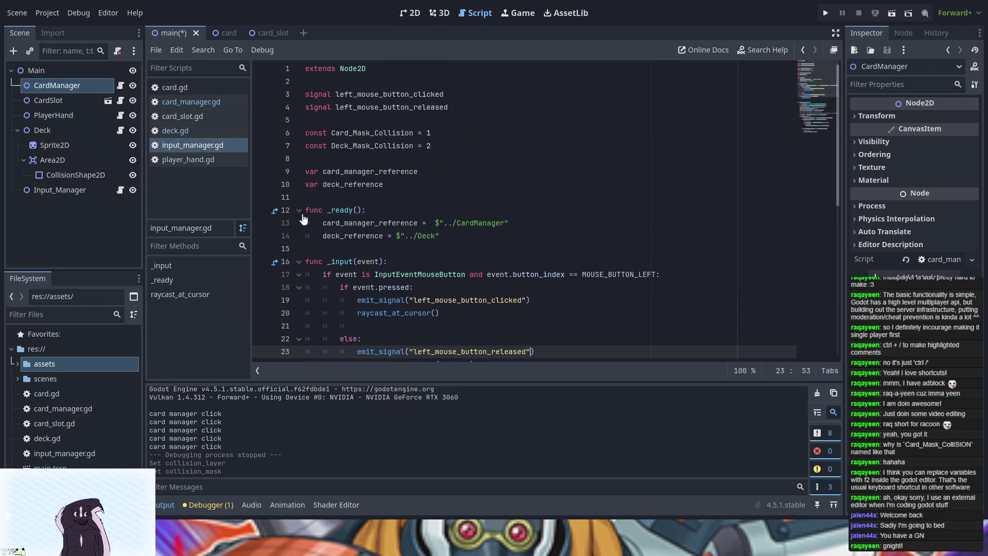
pyautogui.click(431, 148)
pyautogui.press('BackSpace')
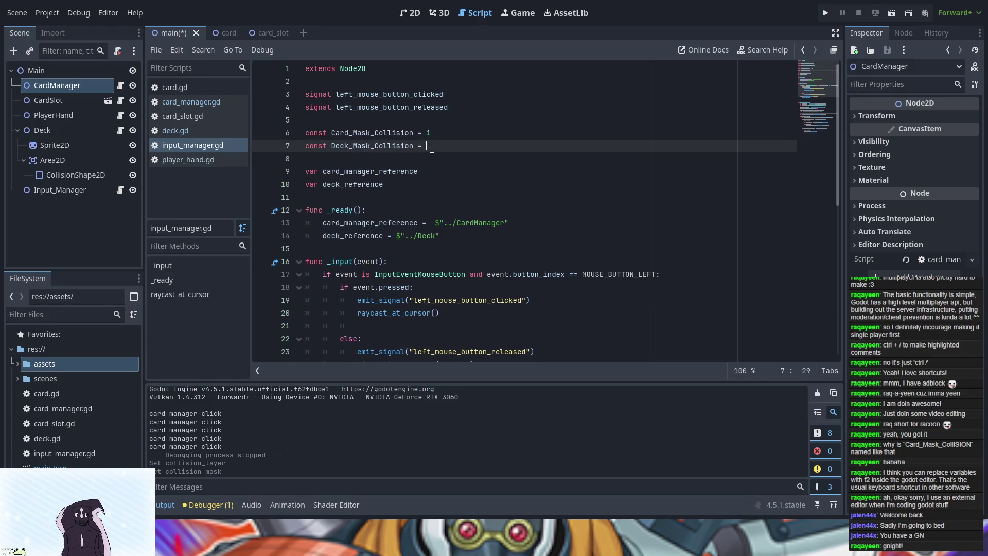
pyautogui.write('3')
pyautogui.press('Down')
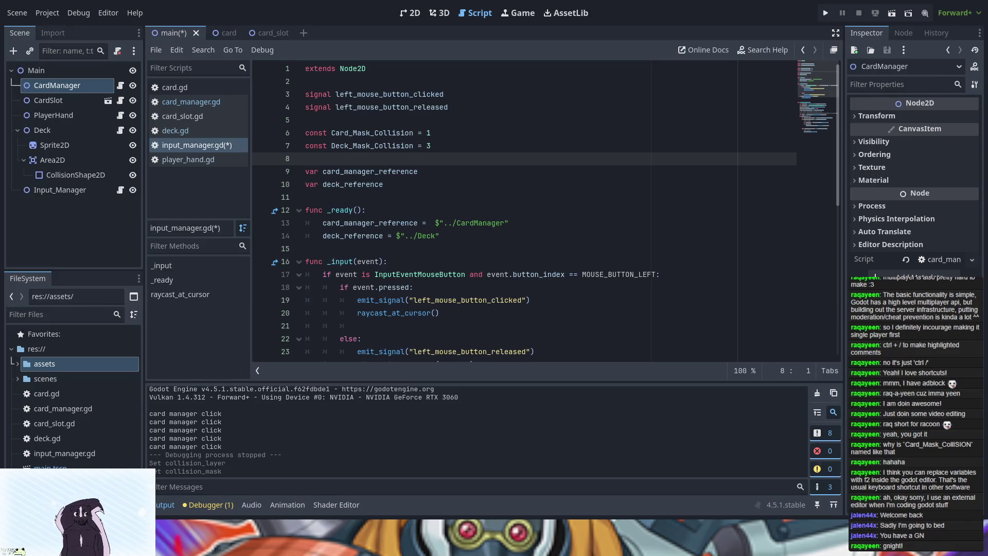
pyautogui.click(434, 147)
pyautogui.press('BackSpace')
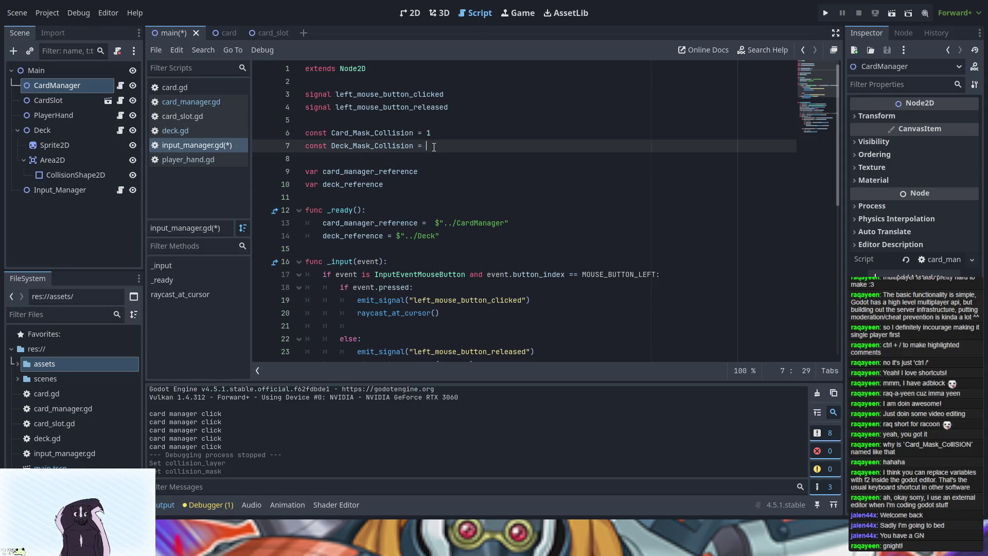
pyautogui.write('4')
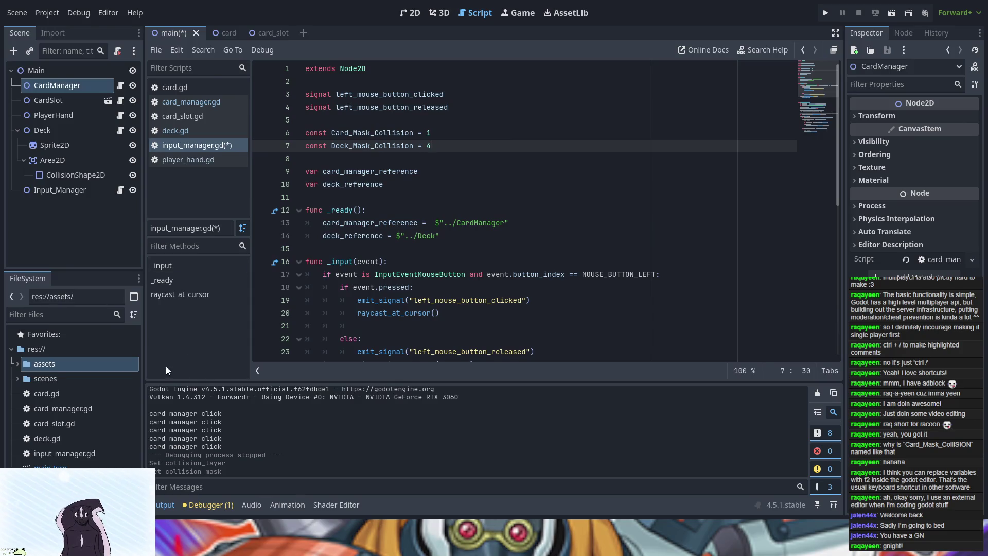
pyautogui.click(166, 129)
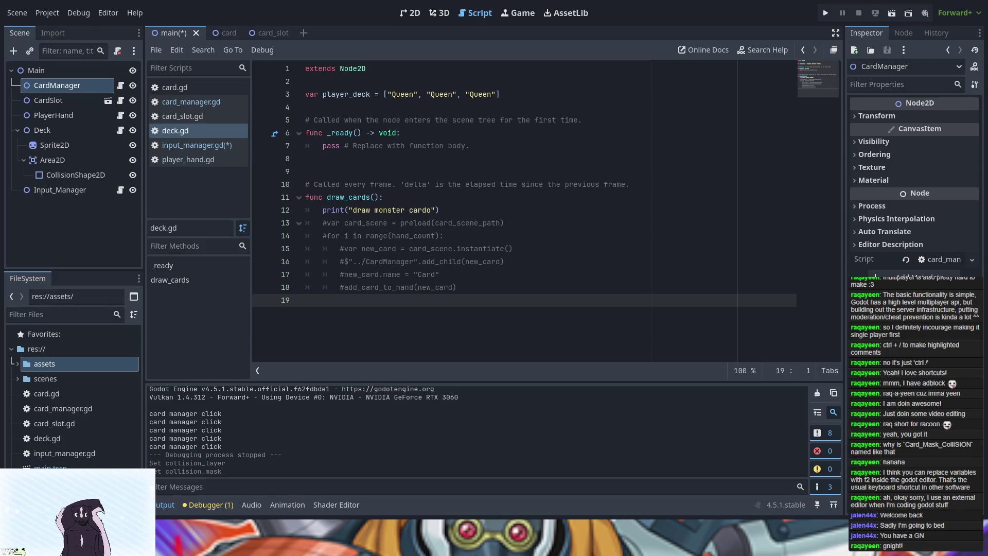
# Run the game, inspect the collsion_mask error in the debugger's Errors list, and stop it.
pyautogui.click(827, 13)
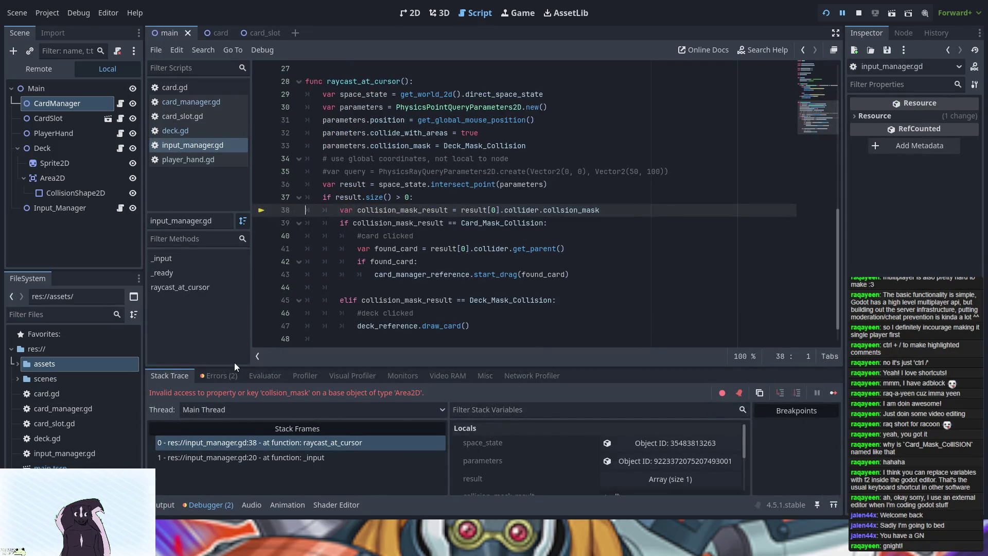
pyautogui.click(230, 377)
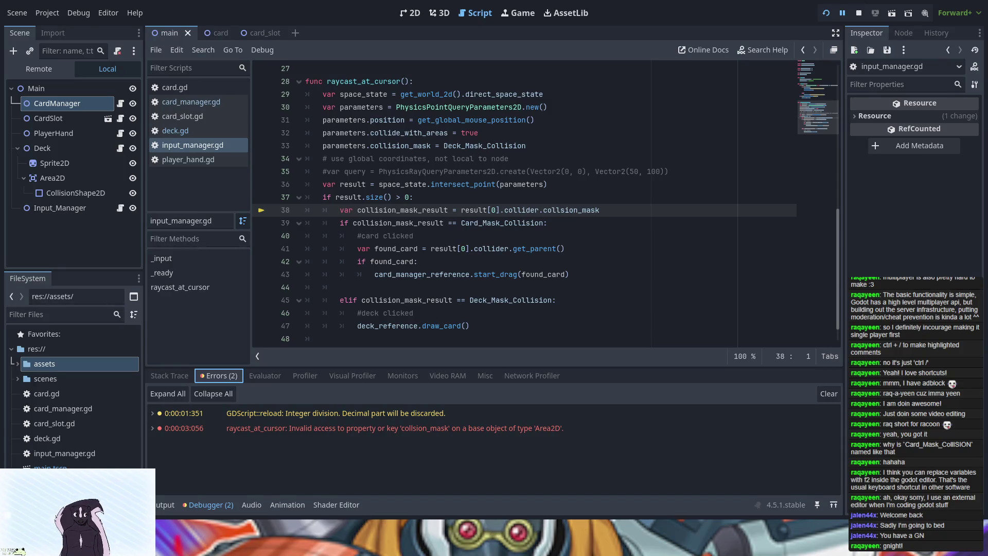
pyautogui.press('F8')
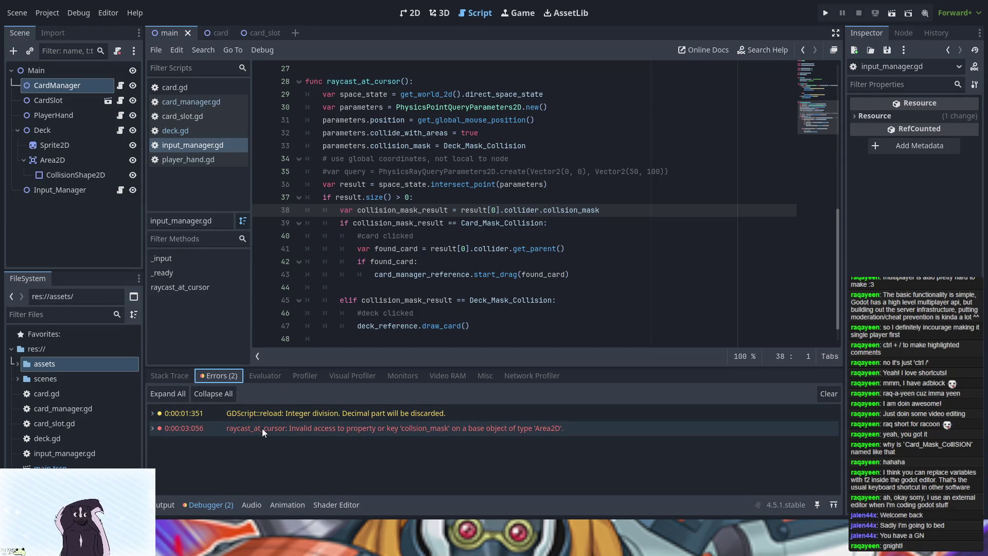
pyautogui.scroll(3, 454, 238)
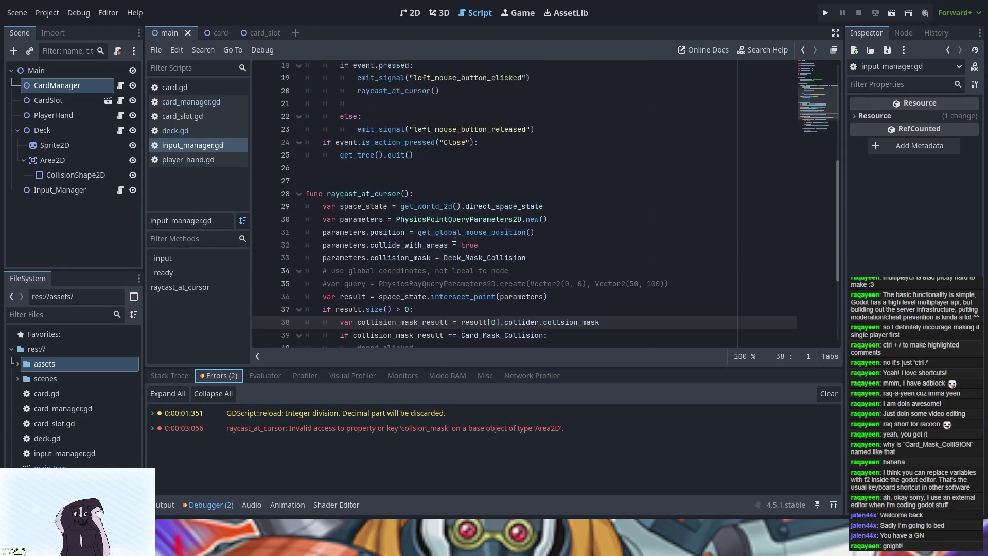
pyautogui.scroll(6, 454, 237)
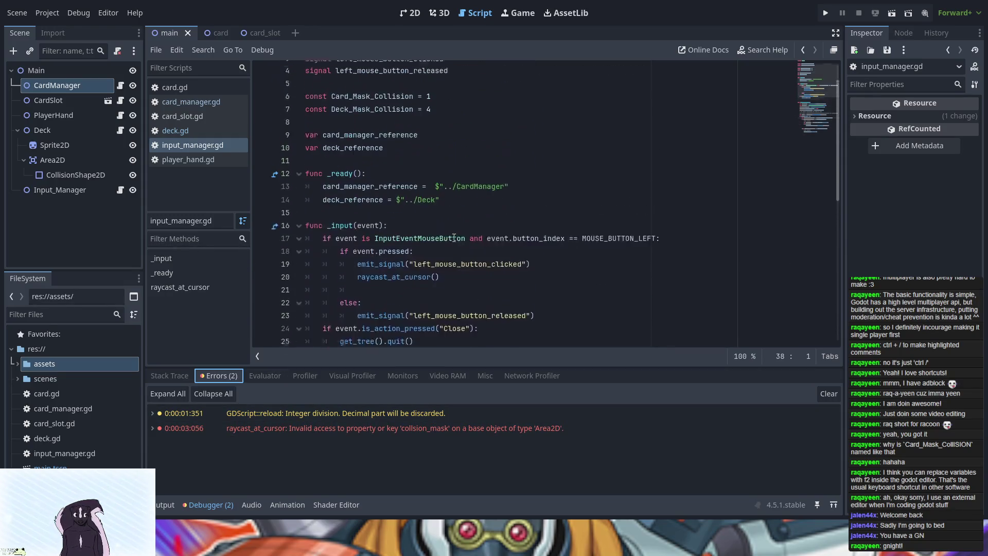
pyautogui.click(182, 129)
# Replace the pass in deck.gd's _ready with an opening print( call.
pyautogui.moveTo(476, 146); pyautogui.dragTo(323, 149)
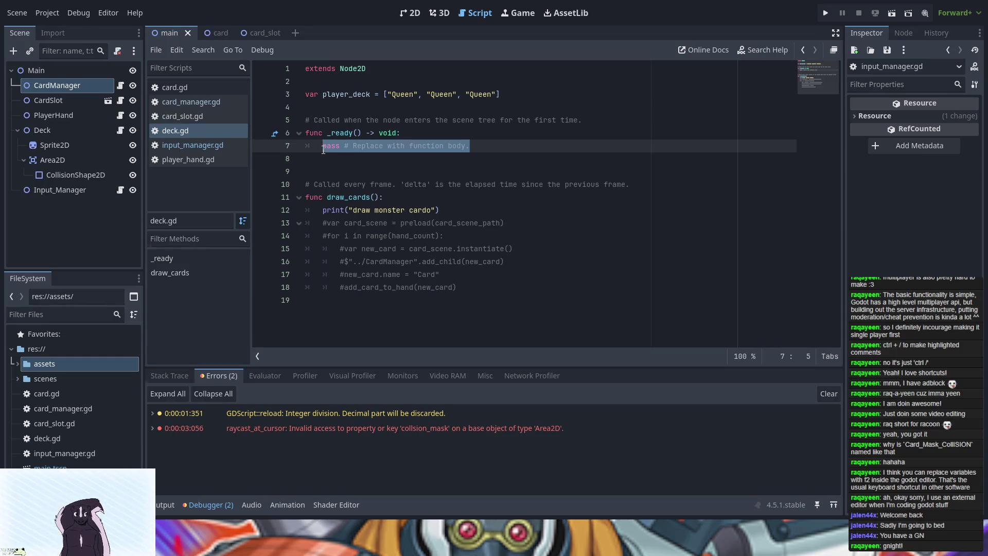
pyautogui.write('print')
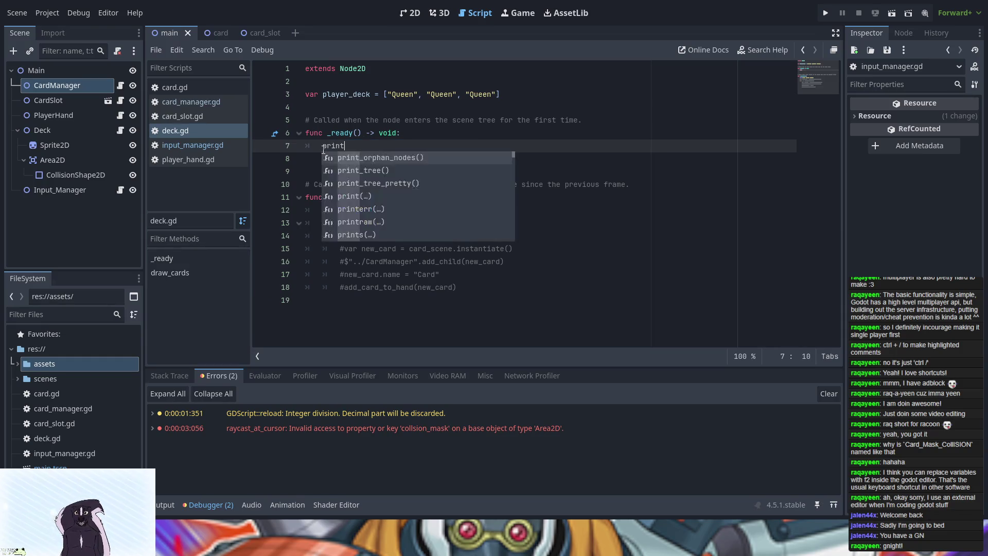
pyautogui.write('= "')
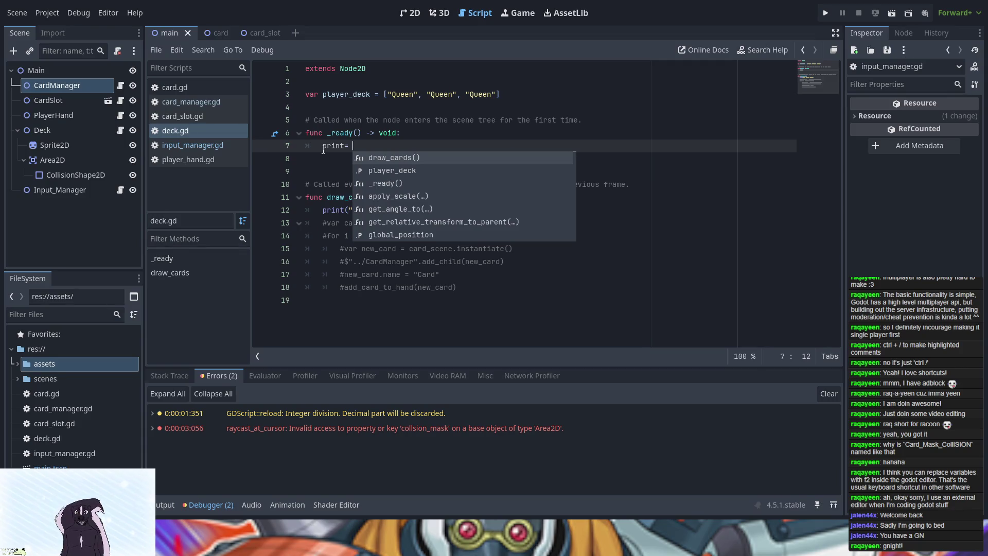
pyautogui.press('Escape')
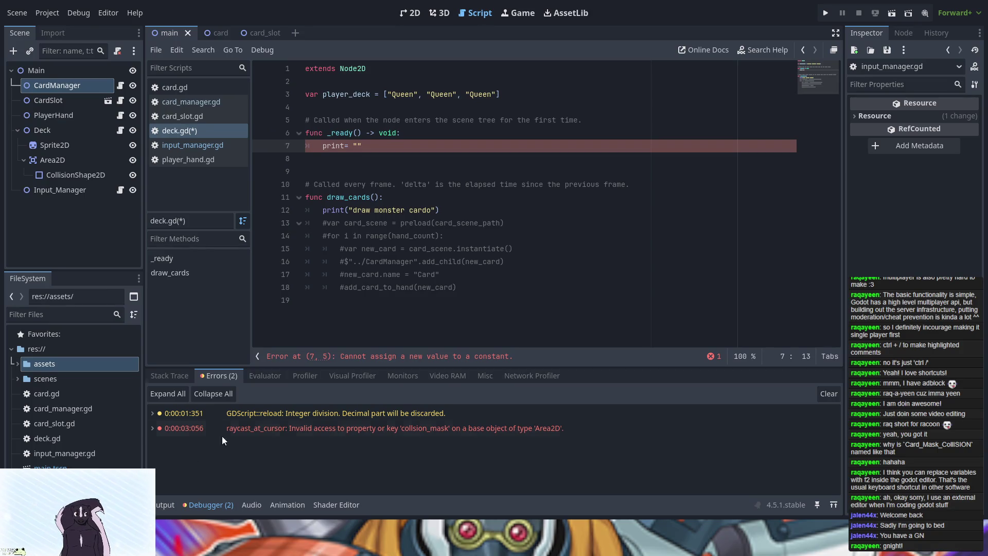
pyautogui.press('BackSpace')
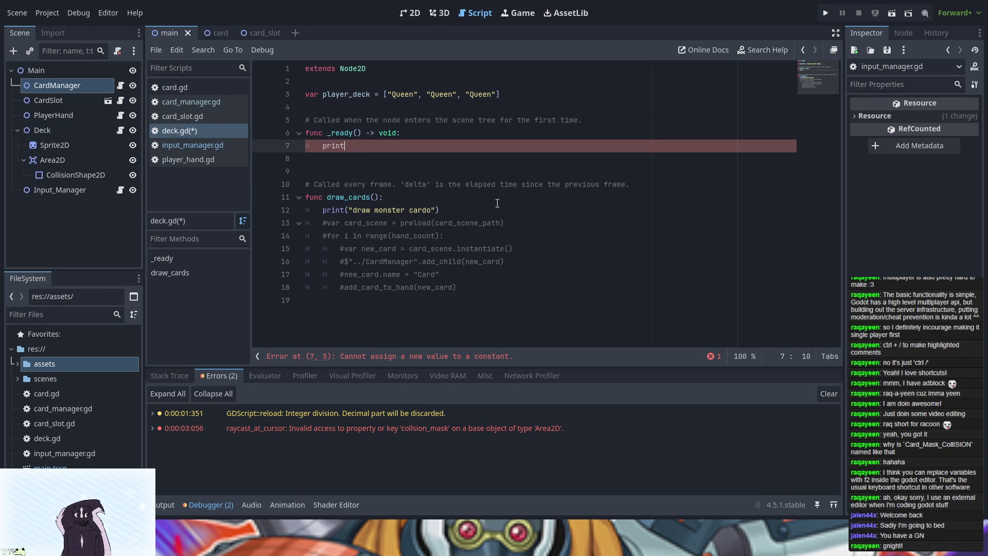
pyautogui.write('(')
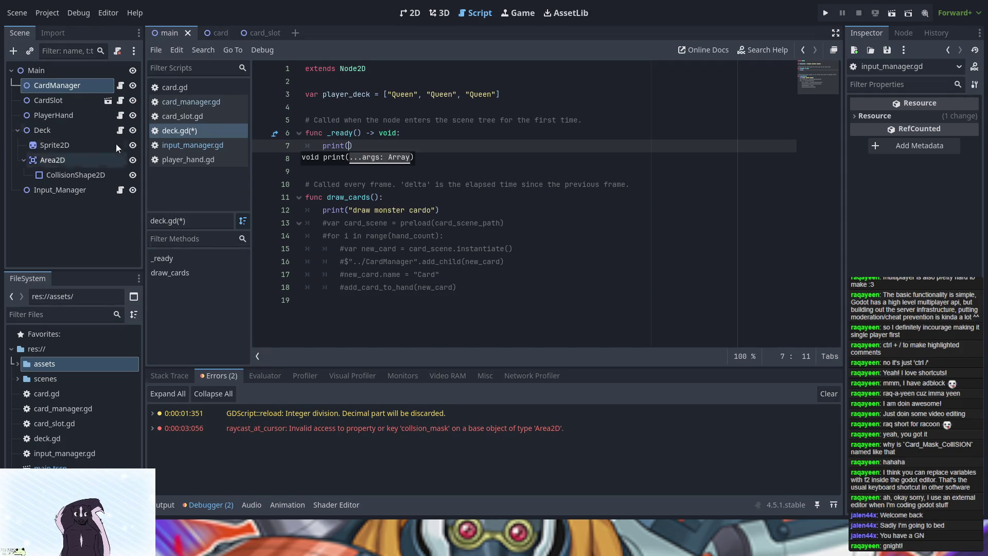
# Complete the line as print($Area2D.collision_mask) and run the game.
pyautogui.moveTo(67, 160); pyautogui.dragTo(349, 145)
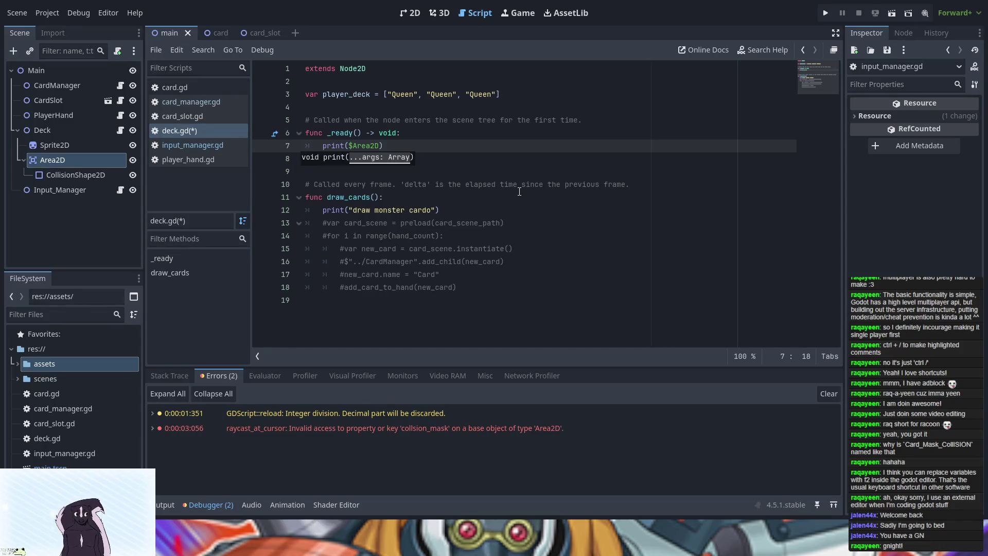
pyautogui.write('.co')
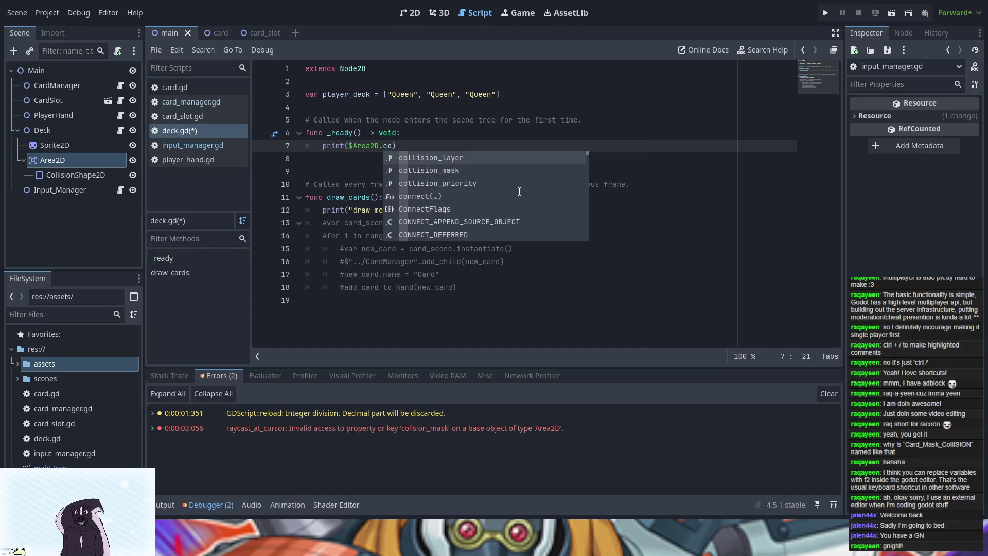
pyautogui.press('Return')
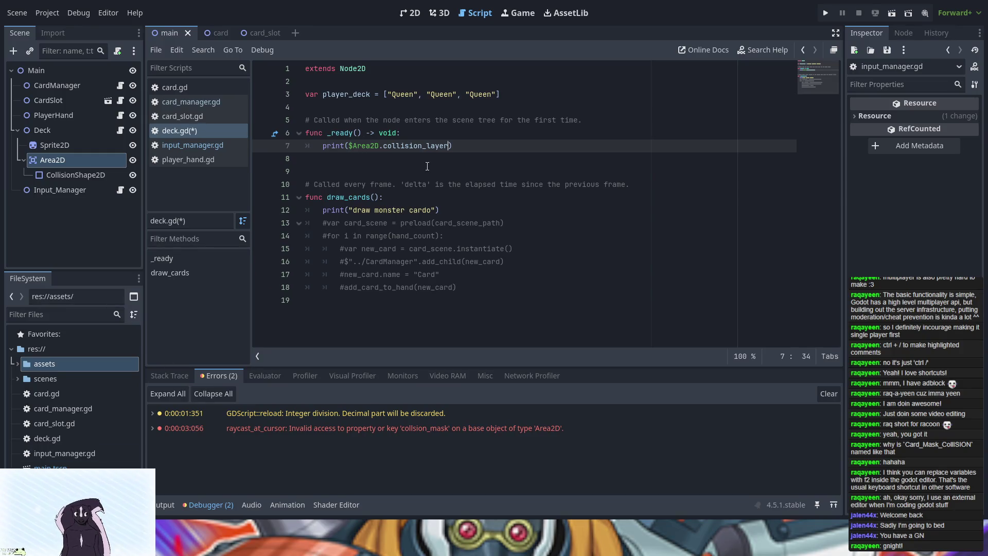
pyautogui.press('BackSpace')
pyautogui.press('BackSpace')
pyautogui.press('BackSpace')
pyautogui.write('mask')
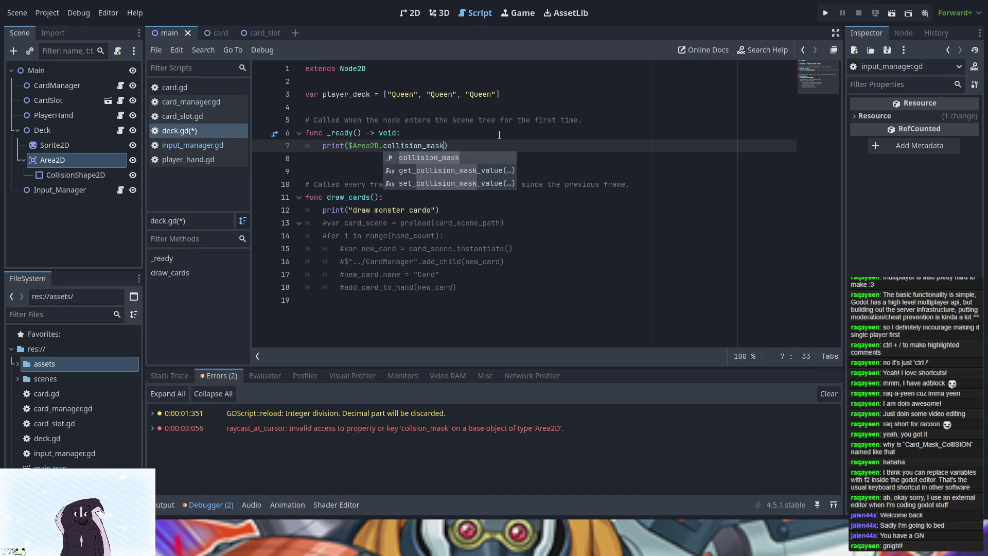
pyautogui.click(487, 147)
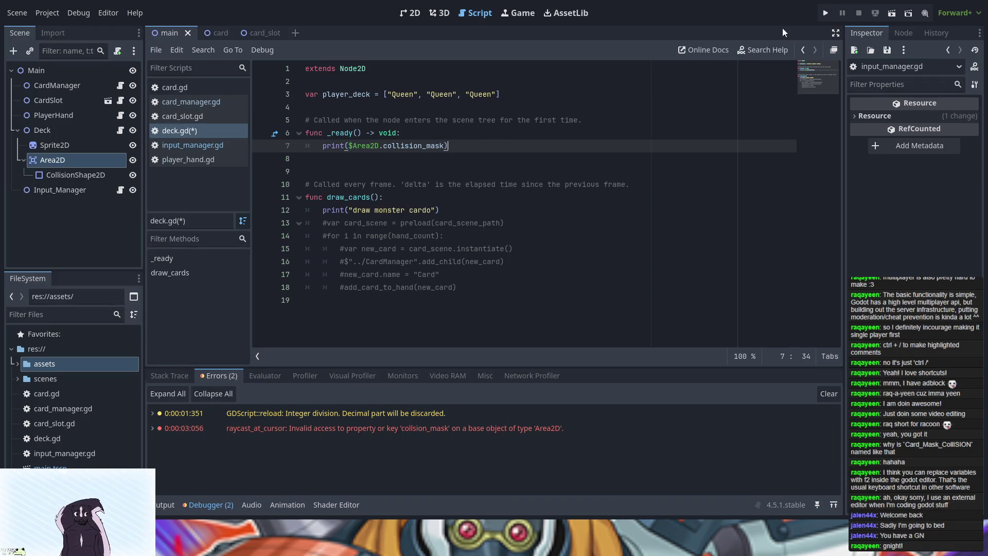
pyautogui.click(832, 13)
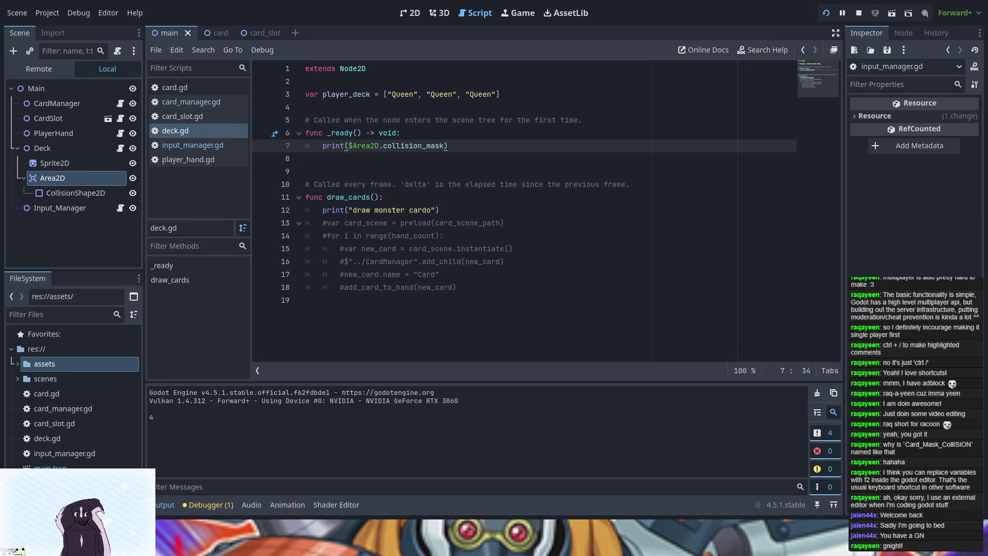
# Close the game after it prints mask 4, and return to input_manager.gd.
pyautogui.hotkey('alt', 'F4')
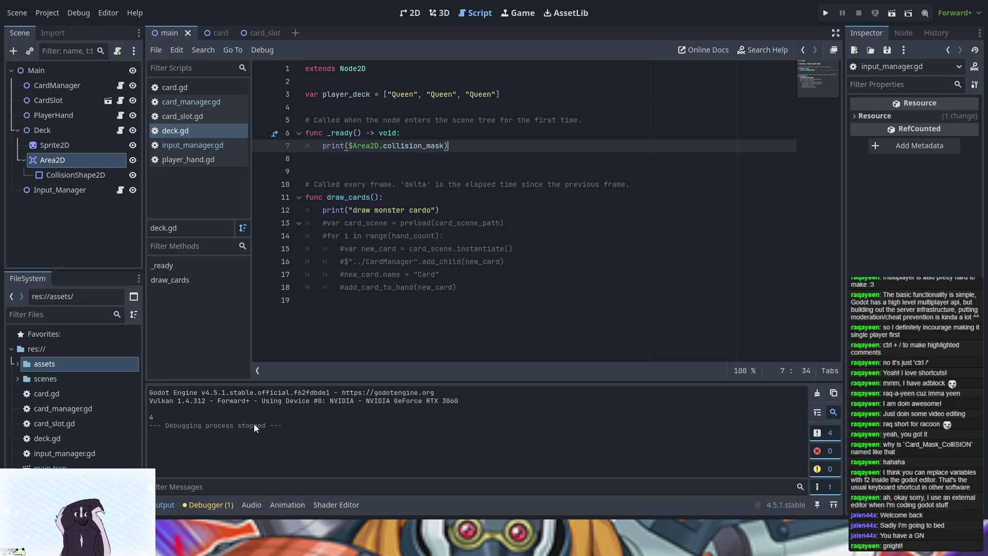
pyautogui.click(203, 119)
pyautogui.click(203, 145)
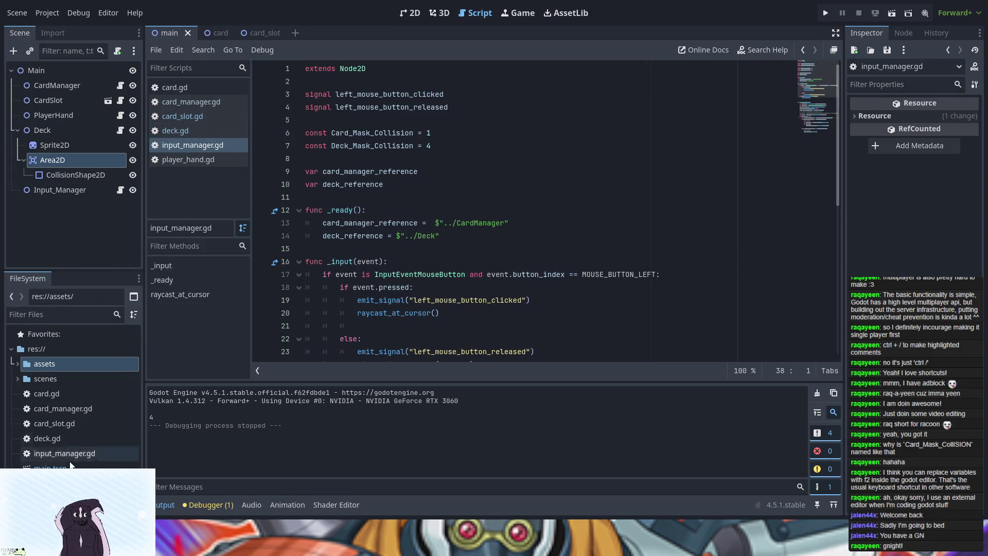
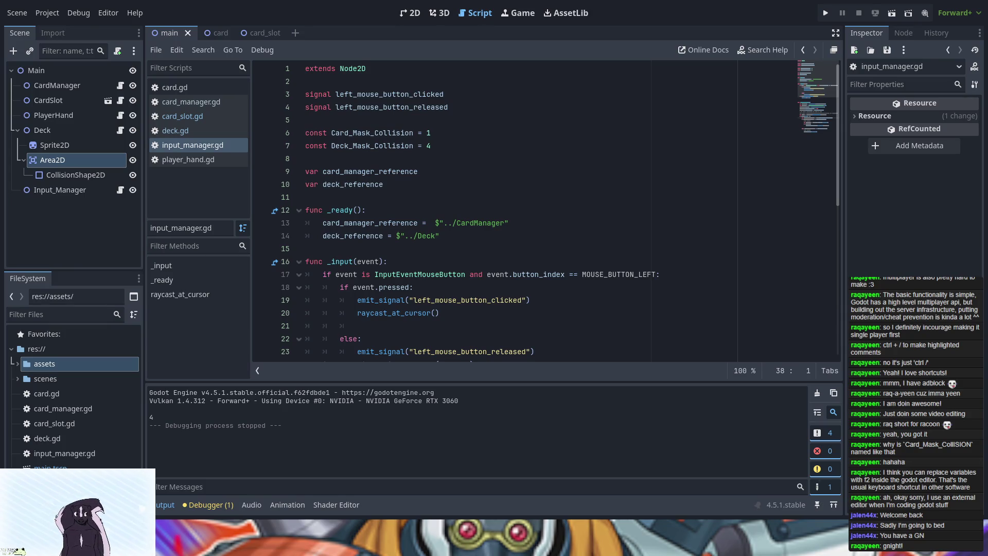
# In deck.gd, replace the print($Area2D.collision_mask) line in _ready with pass.
pyautogui.scroll(-4, 368, 236)
pyautogui.scroll(5, 368, 235)
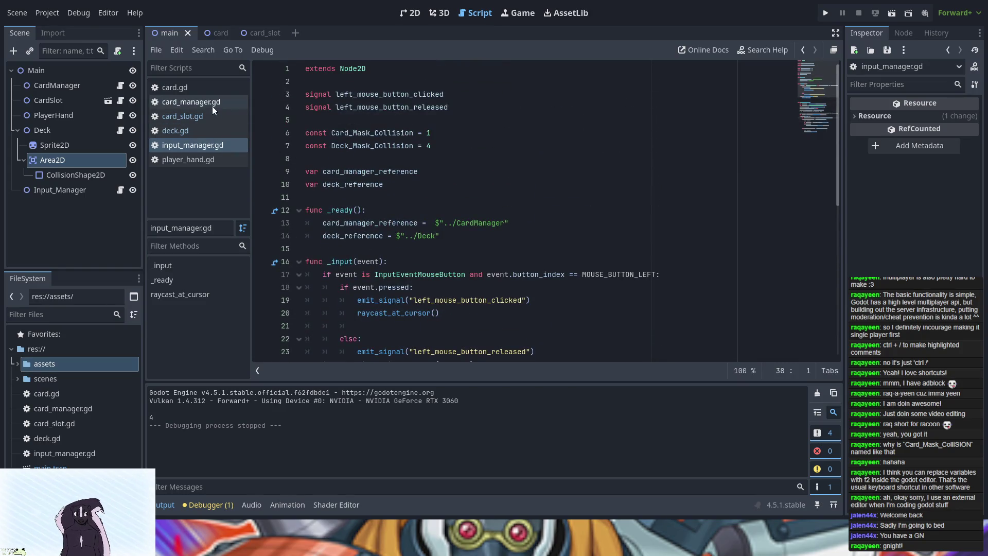
pyautogui.click(199, 129)
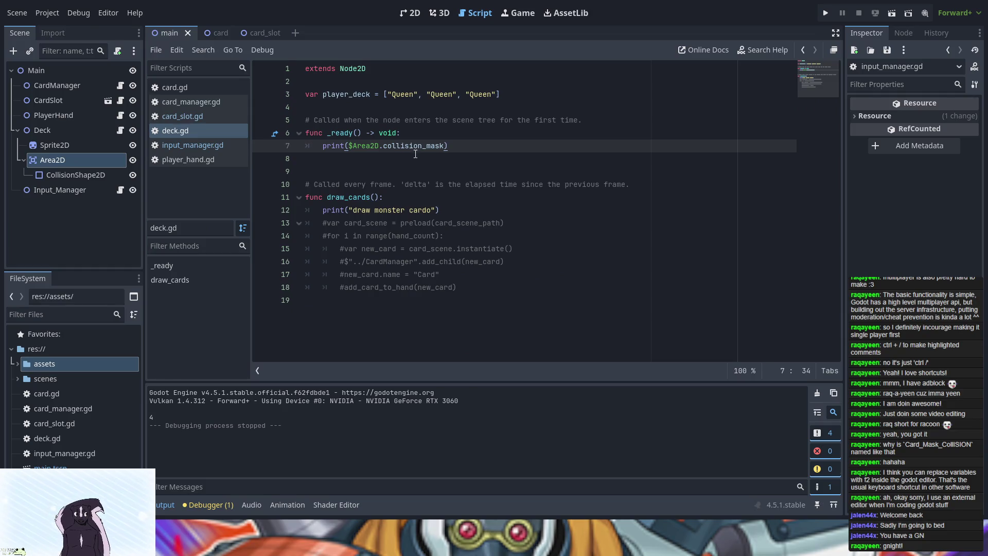
pyautogui.moveTo(459, 146); pyautogui.dragTo(325, 152)
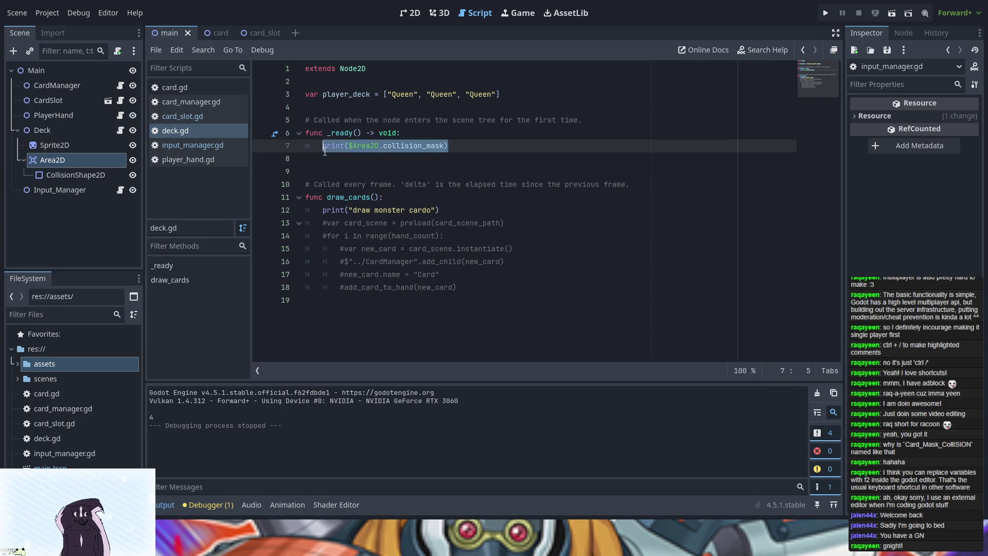
pyautogui.write('pass')
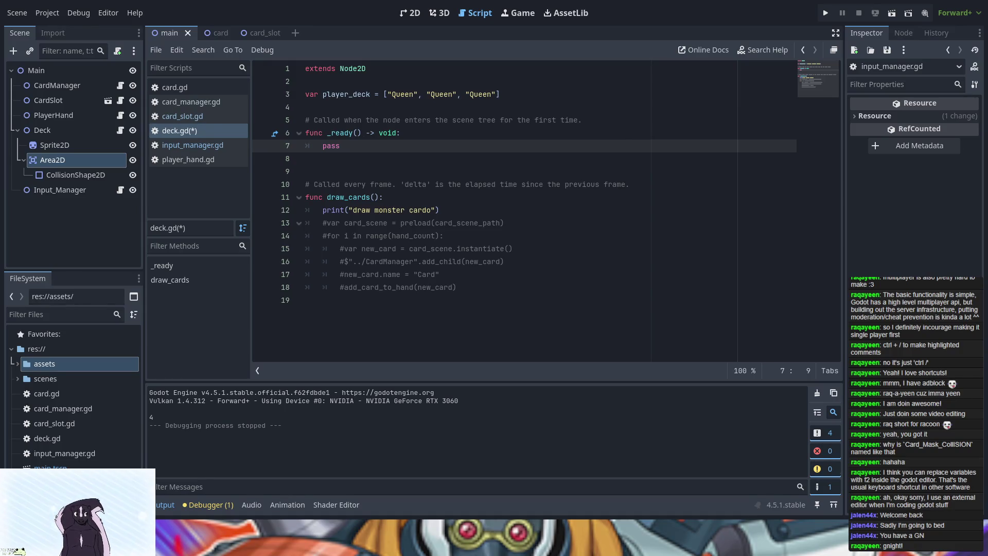
# Select Queen.svg in the assets folder, save deck.gd and run the card-game project.
pyautogui.click(16, 365)
pyautogui.click(63, 425)
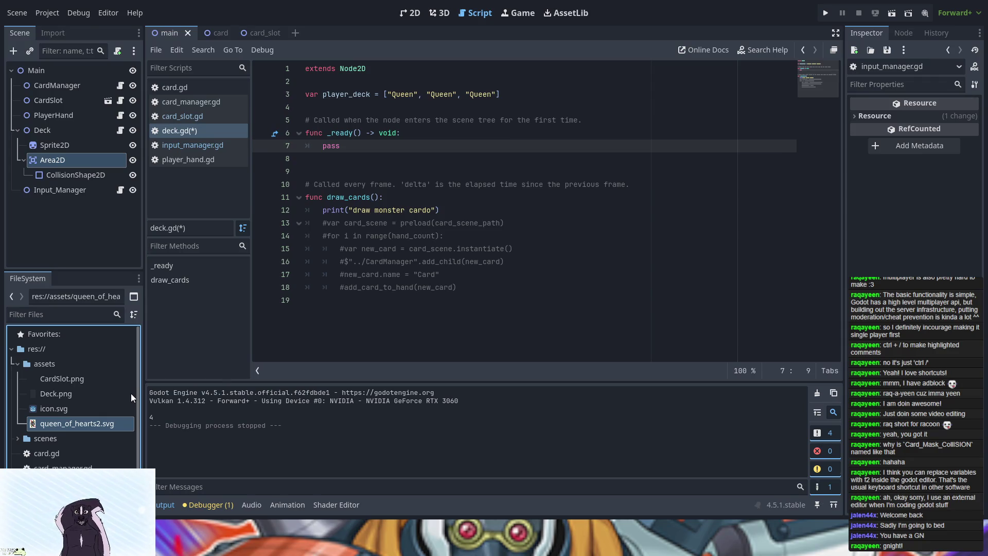
pyautogui.hotkey('ctrl', 's')
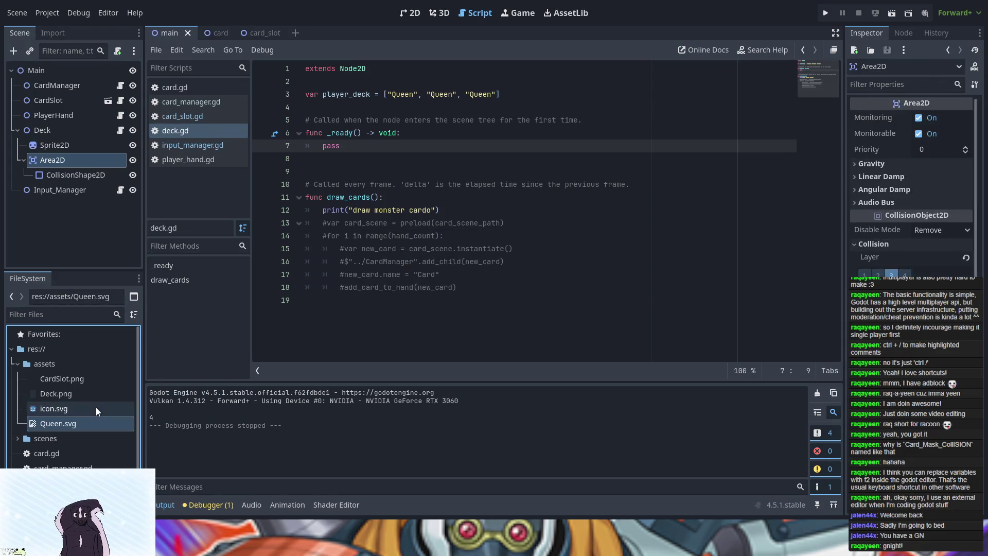
pyautogui.click(826, 15)
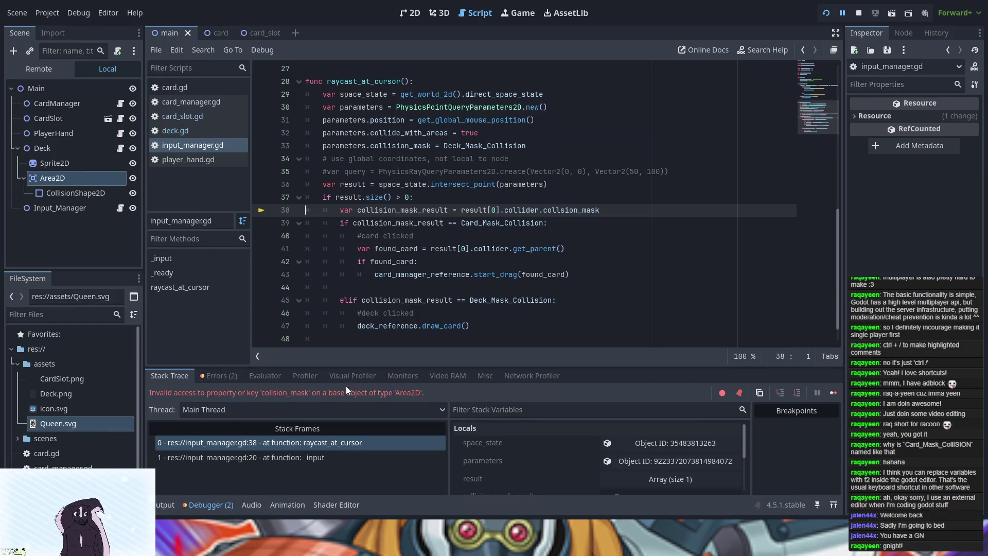
# Review the runtime errors in the Debugger's Errors tab, then close the game window.
pyautogui.click(230, 376)
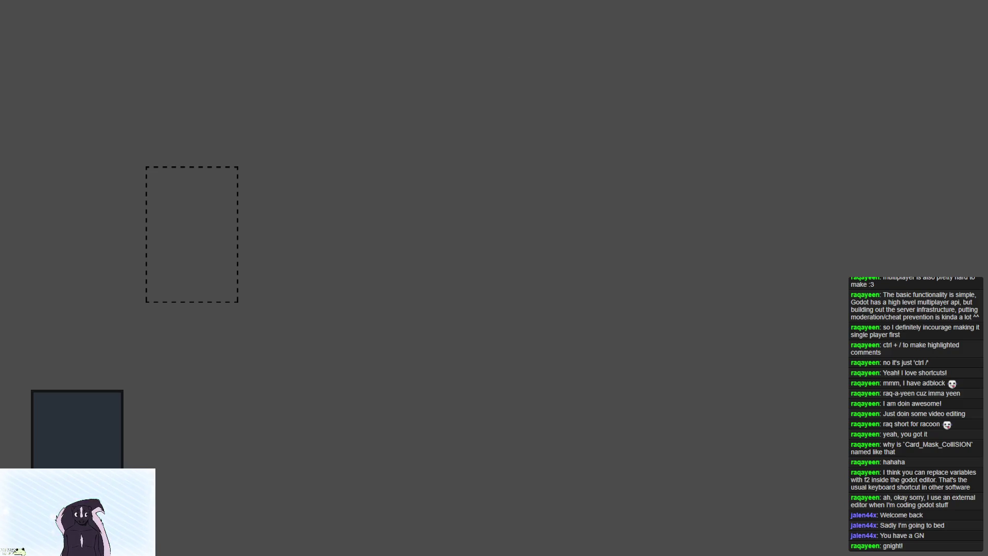
pyautogui.hotkey('alt', 'F4')
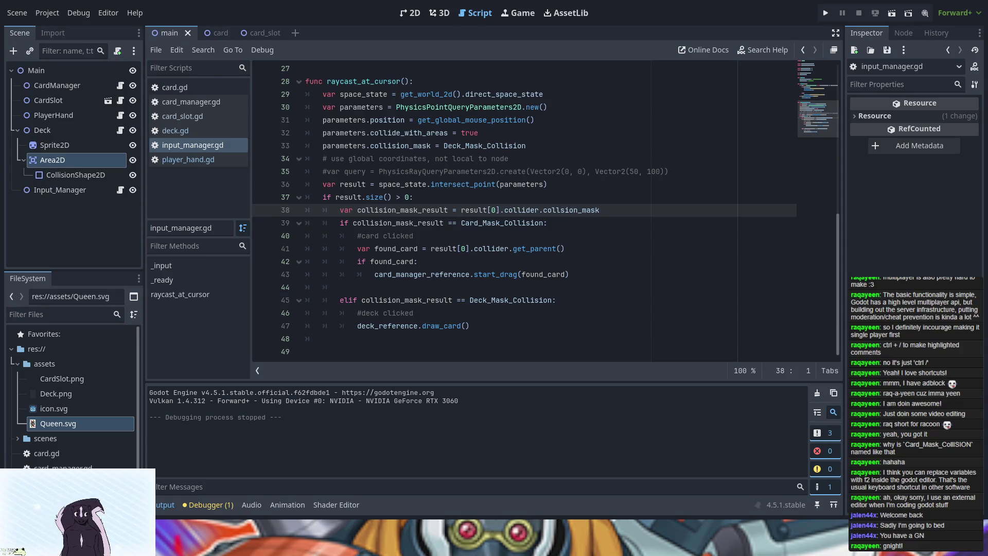
# Inspect line 38 and the integer division warning in the Errors tab, then rerun the game.
pyautogui.click(474, 208)
pyautogui.click(208, 500)
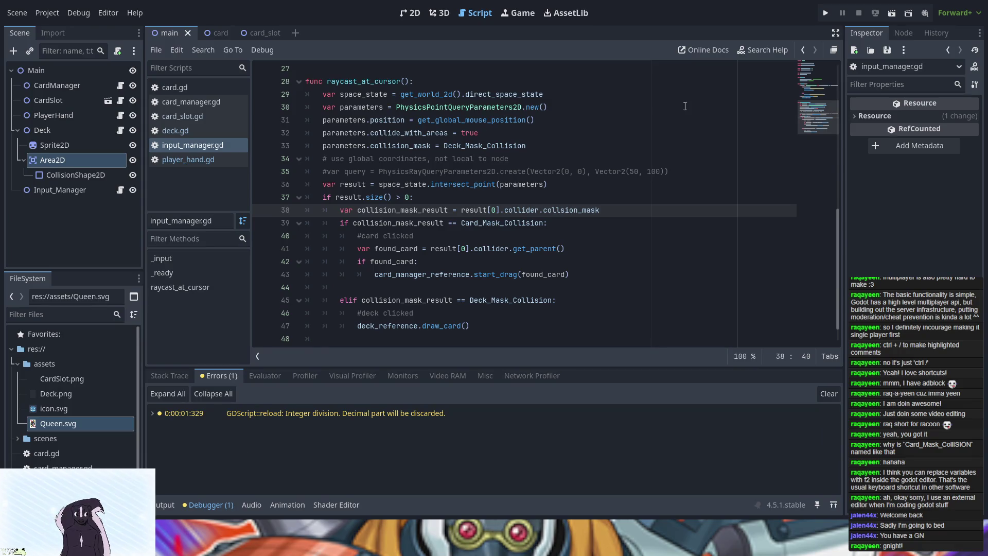
pyautogui.click(826, 15)
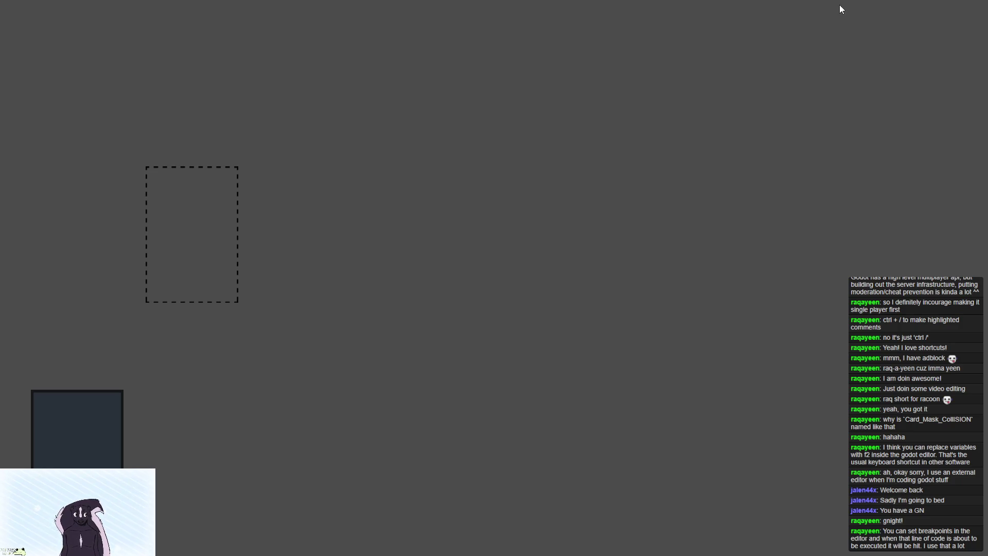
# Close the game and show the two logged errors, including the invalid 'collsion_mask' access.
pyautogui.hotkey('alt', 'F4')
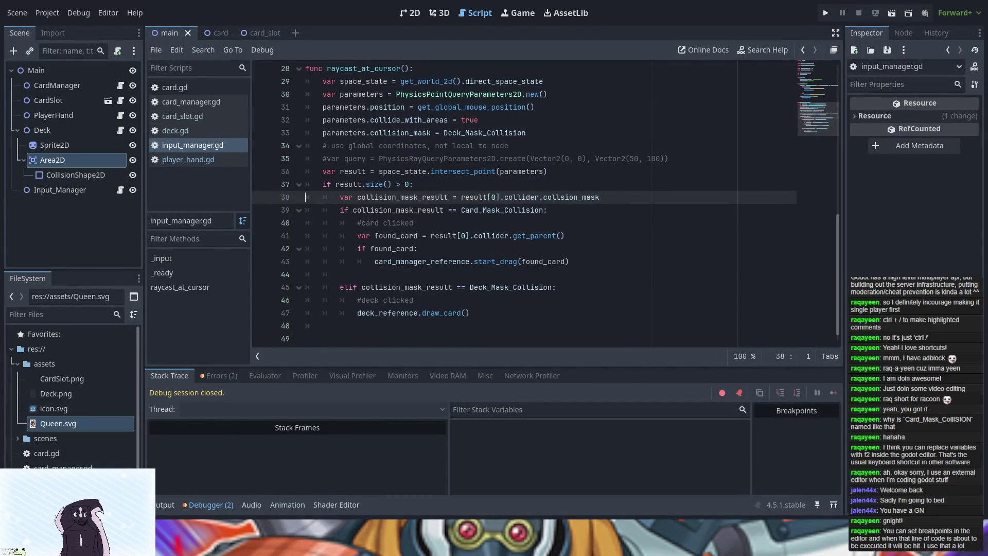
pyautogui.click(211, 379)
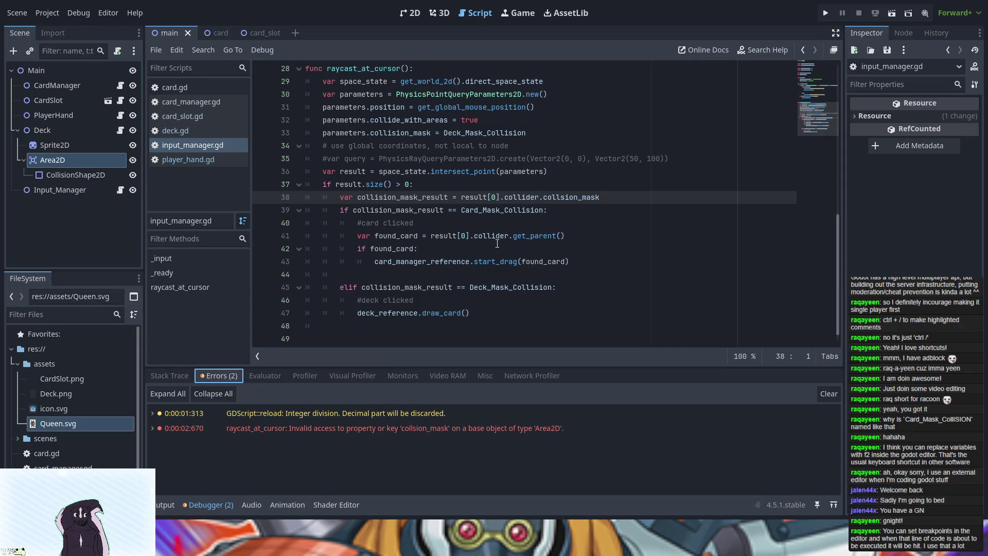
# Fix the typo on line 38 to collision_mask and run the card game again.
pyautogui.click(563, 196)
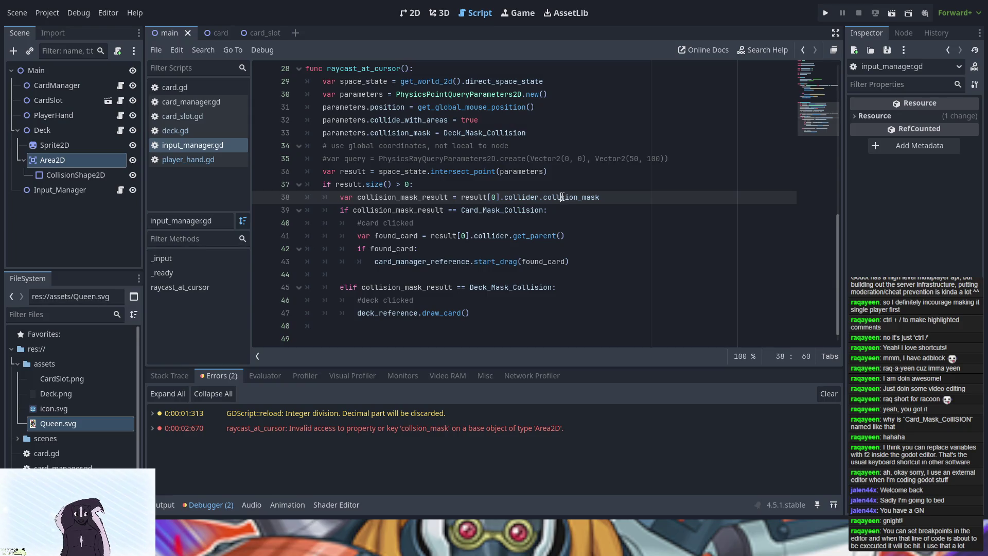
pyautogui.write('i')
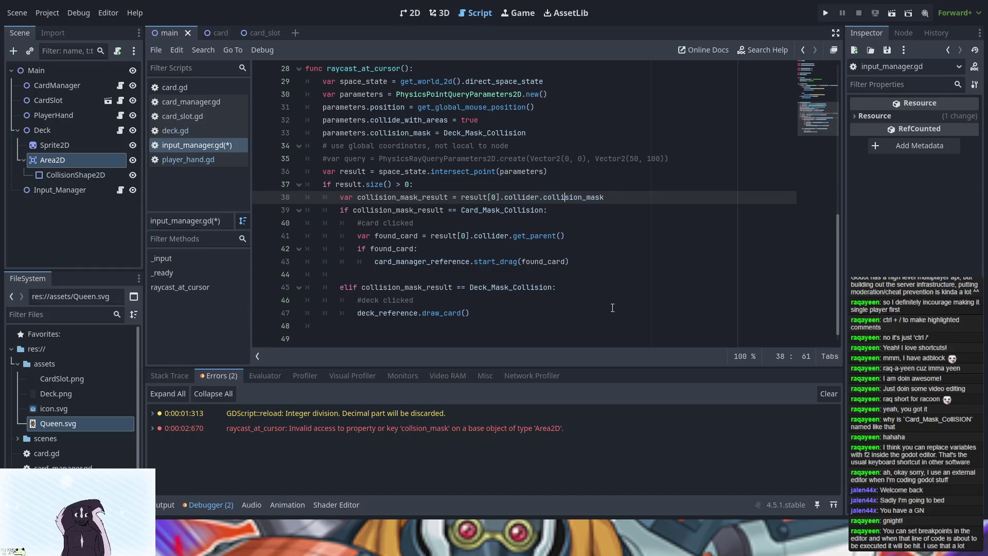
pyautogui.click(825, 13)
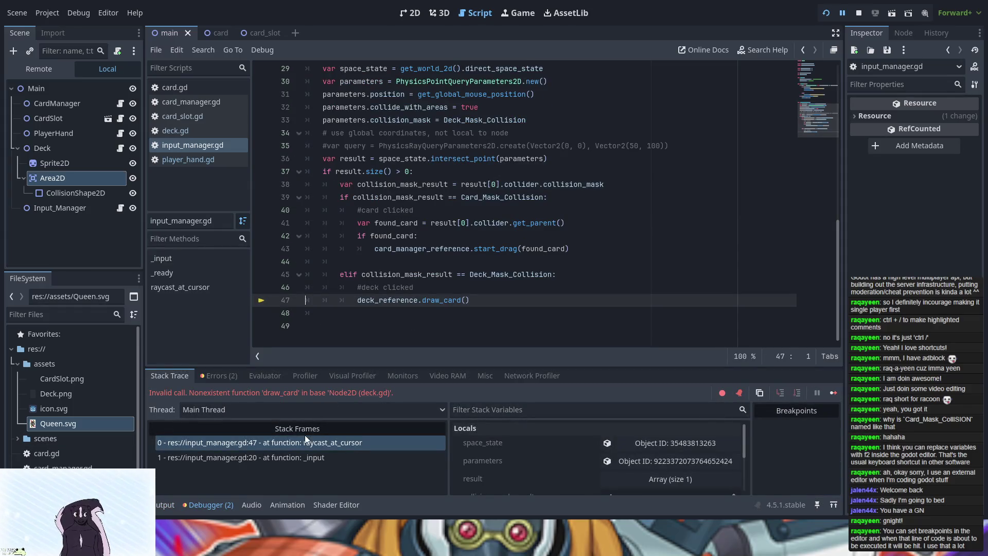
pyautogui.click(566, 184)
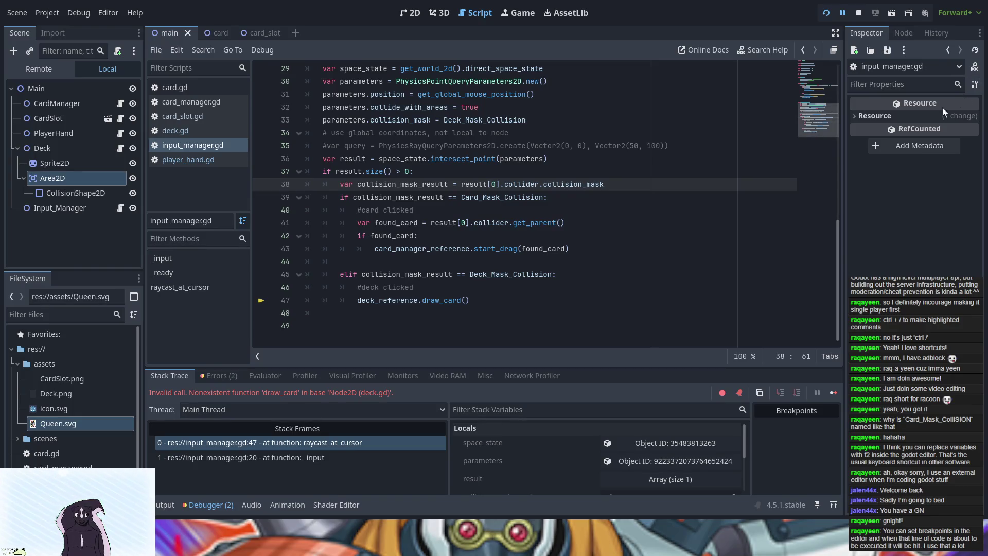
pyautogui.press('F5')
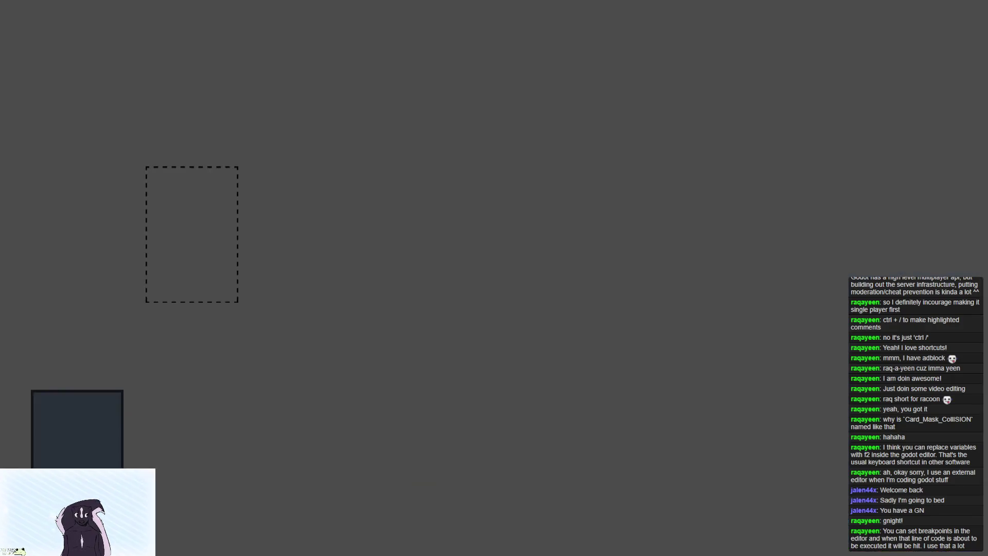